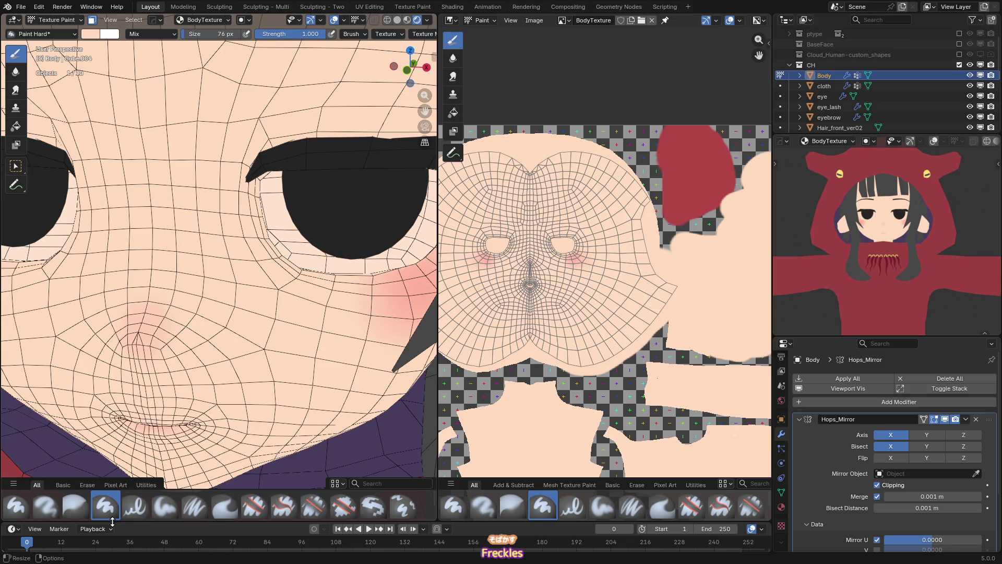
- Shrink the Draw brush to 32 px and enable Randomize Color with hue 0.04, saturation 0.02, value 0.06
left_click_drag(214, 34, 198, 34)
scroll(333, 36, "right", 3)
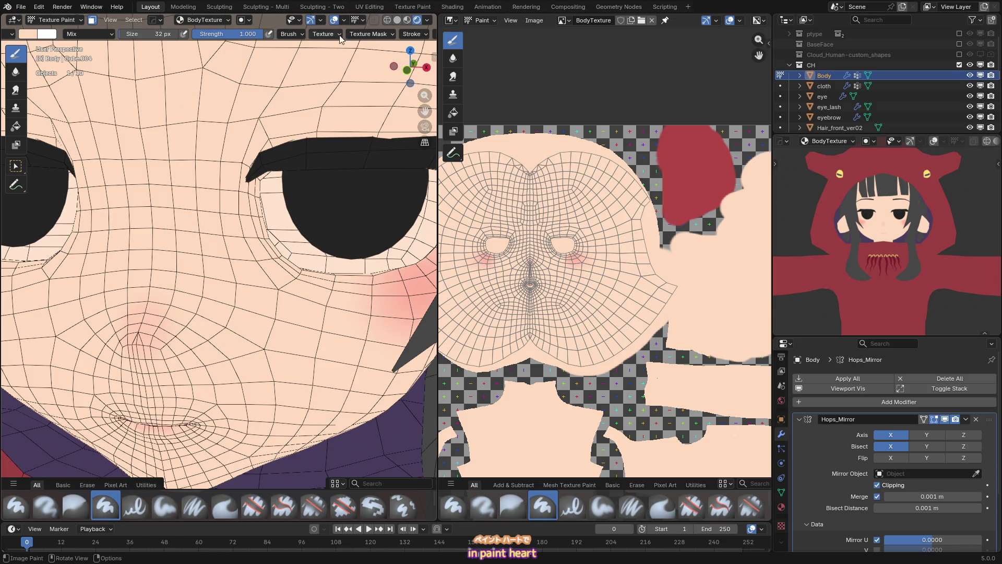
left_click(289, 37)
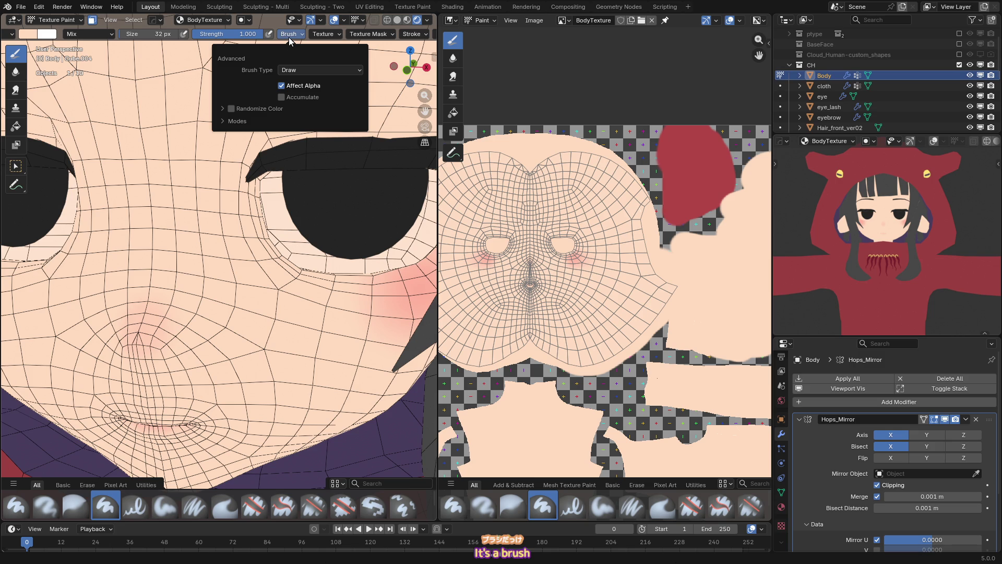
left_click(230, 107)
left_click(221, 107)
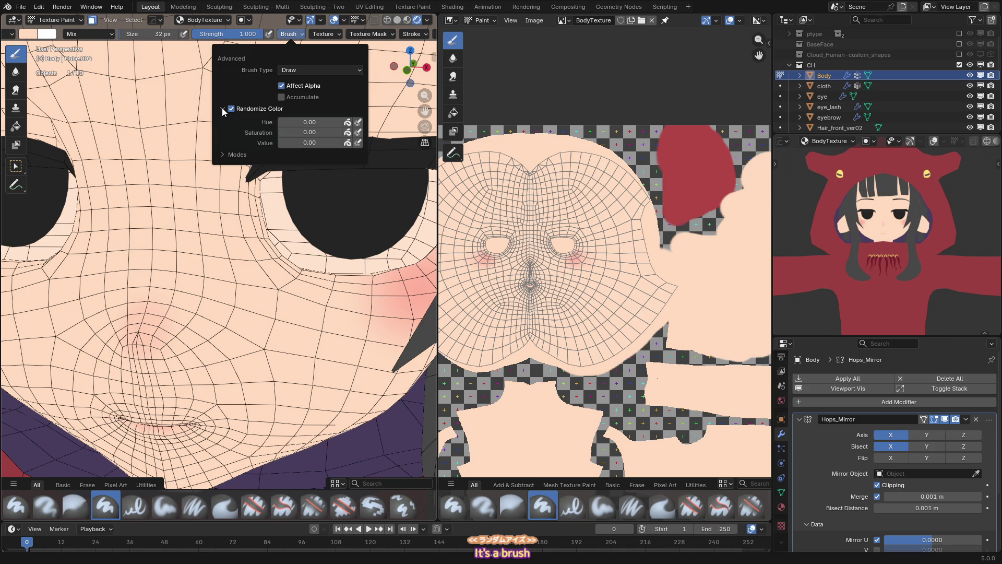
mouse_move(303, 122)
left_mouse_down()
mouse_move(311, 132)
mouse_move(280, 132)
mouse_move(314, 143)
mouse_move(300, 142)
left_mouse_up()
- Set the brush to 23 px, test-paint skin over the face's pink marks, then undo it
key("f")
left_click(138, 301)
left_click_drag(206, 290, 193, 298)
middle_click_drag(195, 293, 213, 252)
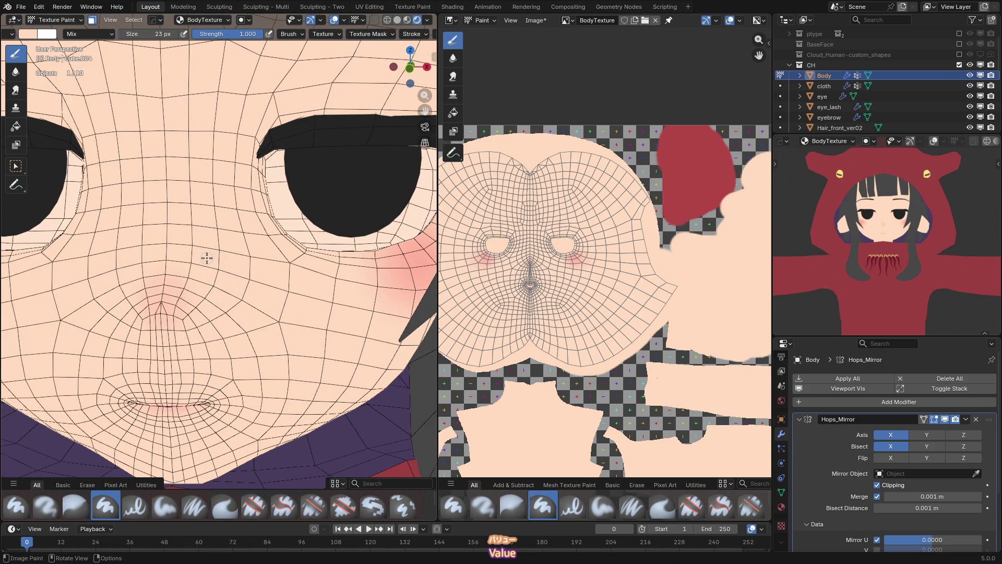
key("ctrl+z")
- Bring up the quick brush settings and widen the 3D viewport slightly beside the image editor
right_click(159, 255)
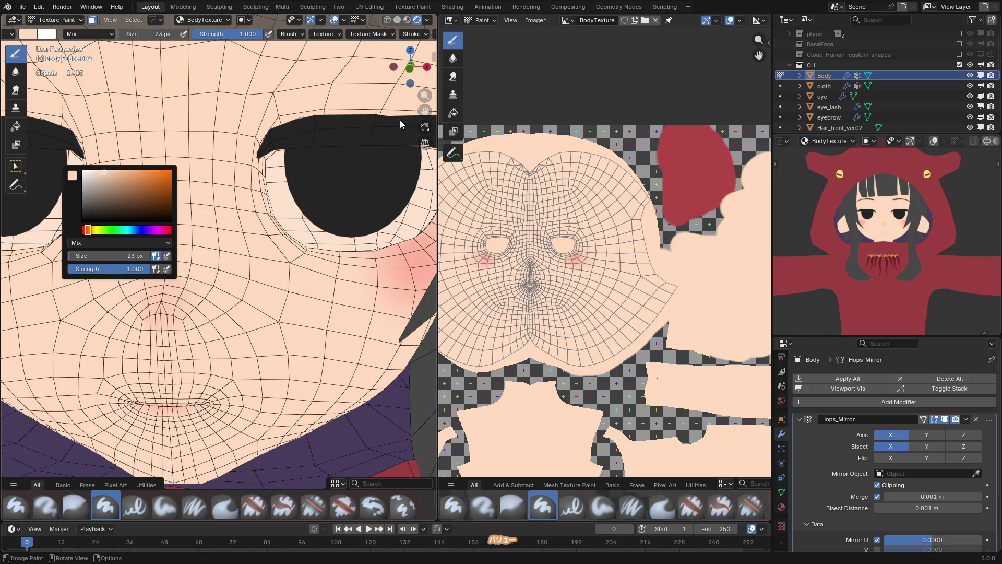
left_click_drag(437, 86, 444, 87)
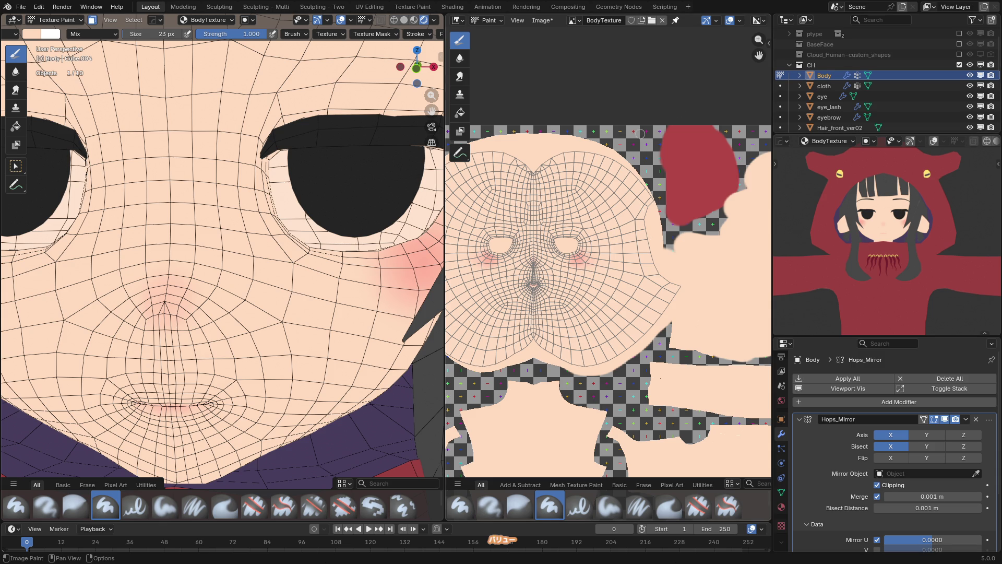
key("n")
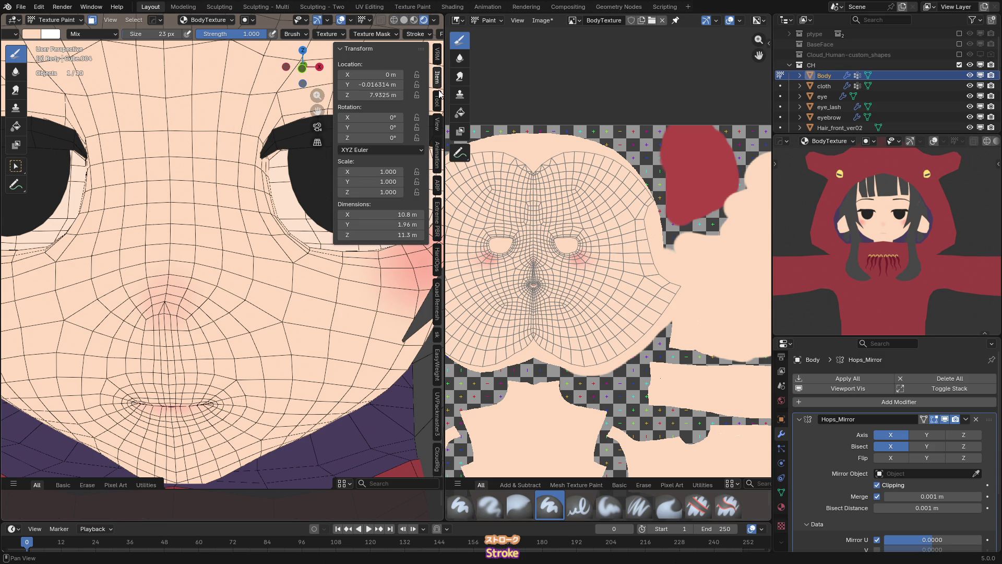
- Set stroke jitter to 2.0 and colour randomization to hue 0.02, saturation 0.05, value 0.05
left_click(438, 104)
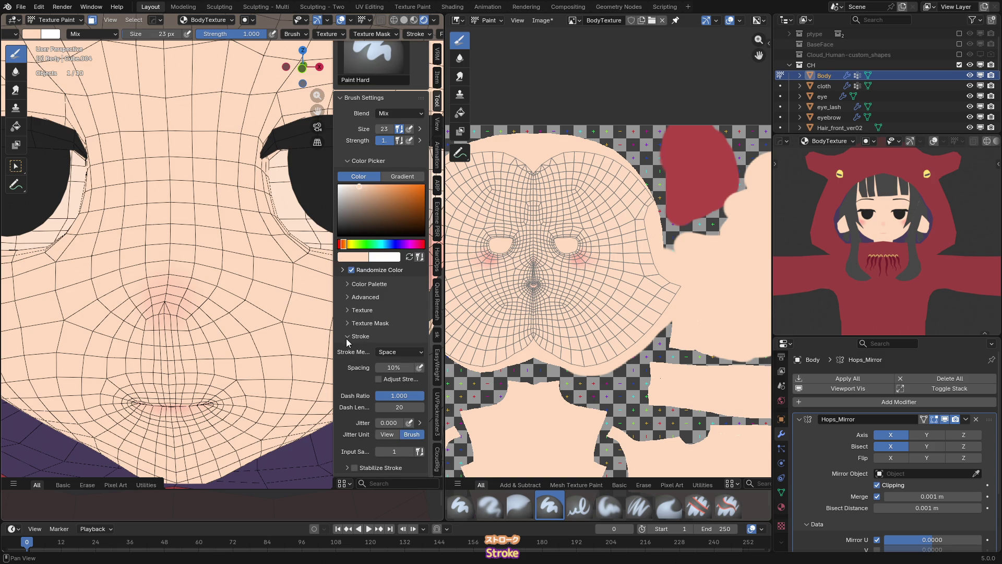
left_click_drag(388, 421, 424, 422)
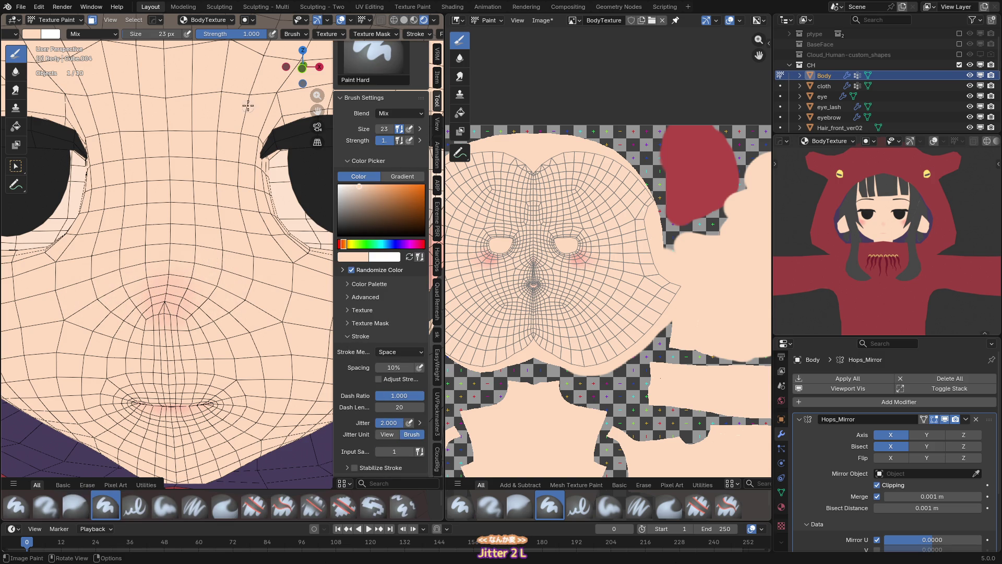
left_click(298, 36)
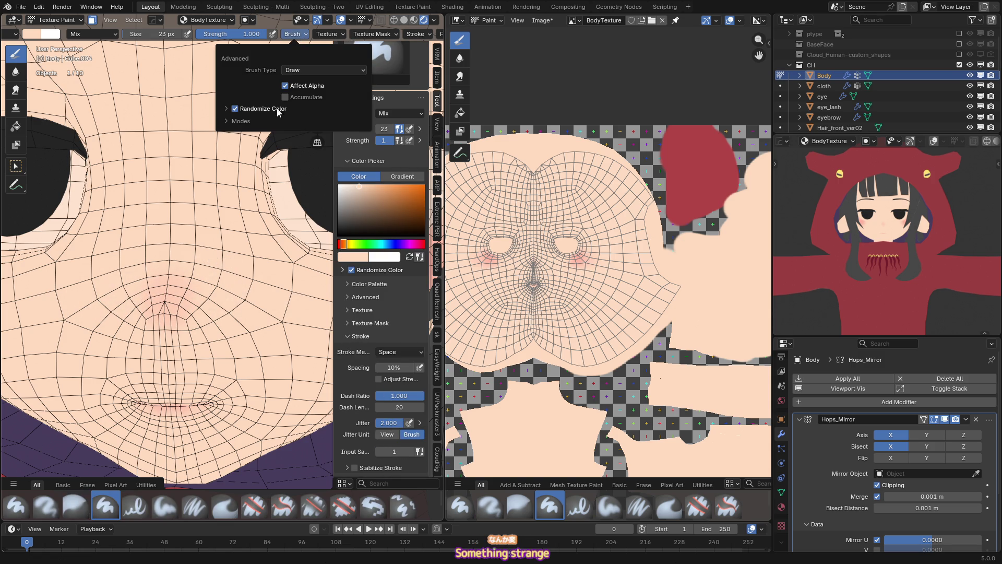
left_click(225, 108)
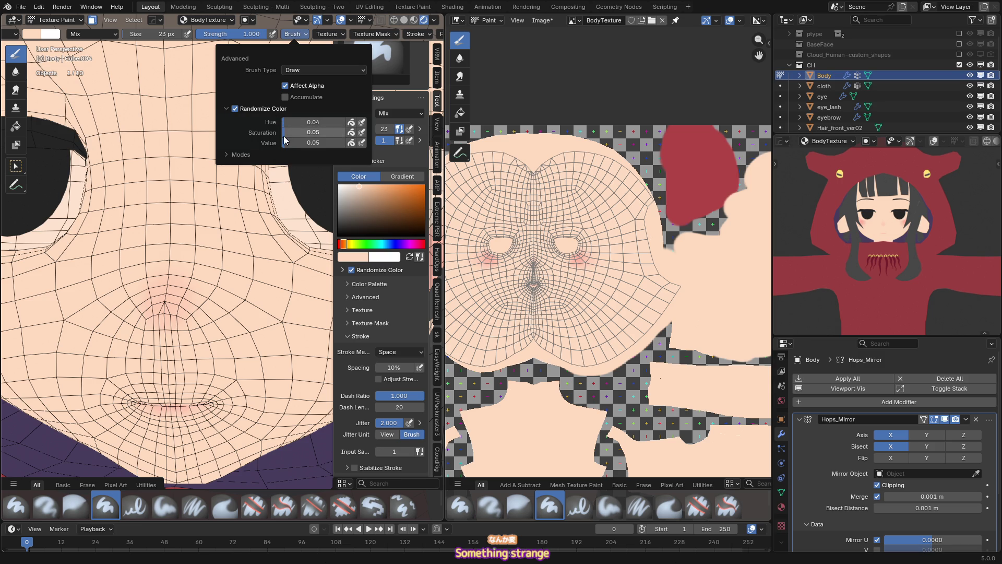
left_click_drag(284, 121, 285, 122)
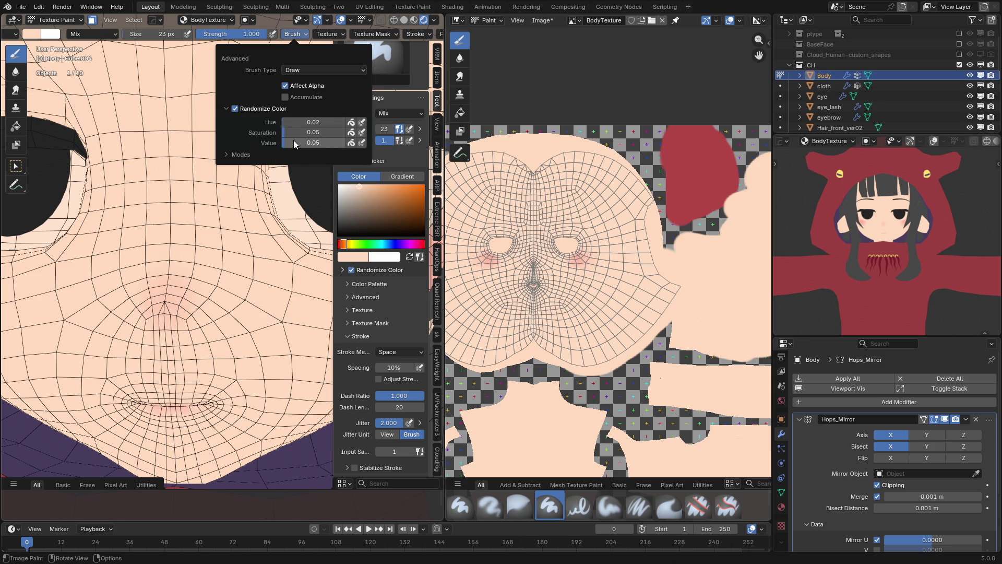
- Test a paint dab on the nose tip and undo it
left_click(182, 320)
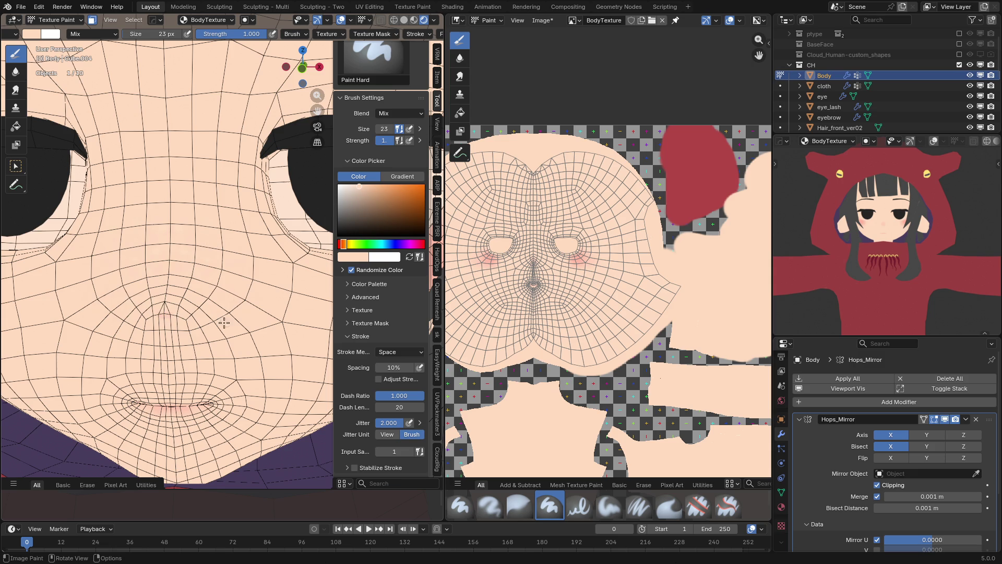
key("ctrl+z")
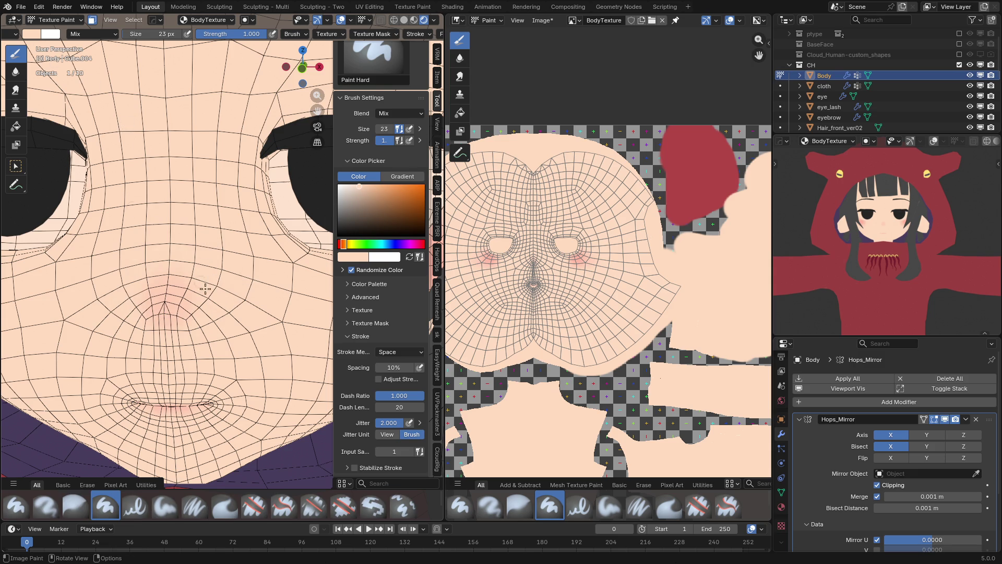
left_click(31, 34)
- Pick a tan brown, shrink the brush to 6 px, and undo a test stroke on the nose
mouse_move(37, 50)
left_mouse_down()
mouse_move(77, 50)
mouse_move(87, 65)
left_mouse_up()
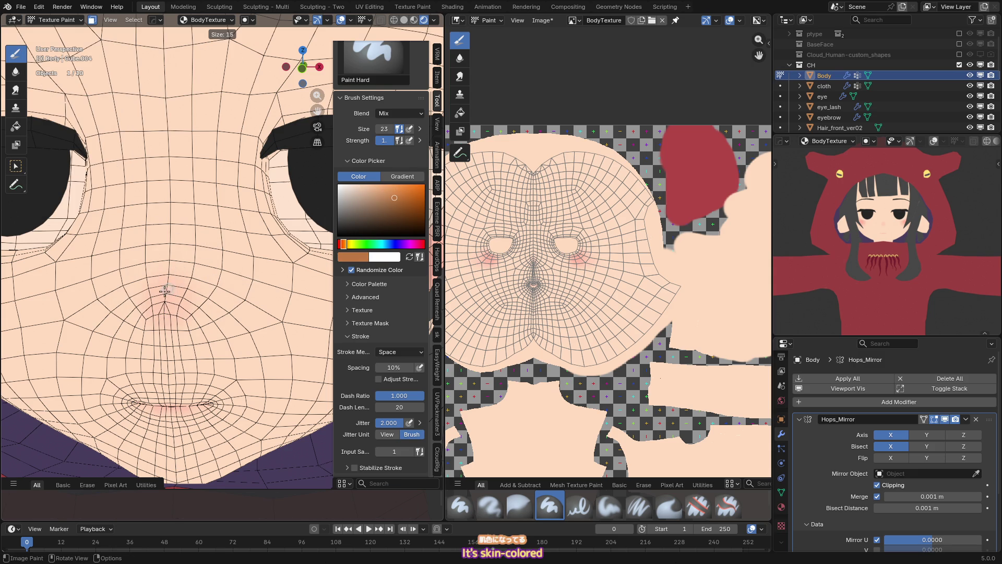
left_click(165, 291)
left_click_drag(166, 295, 219, 305)
key("ctrl+z")
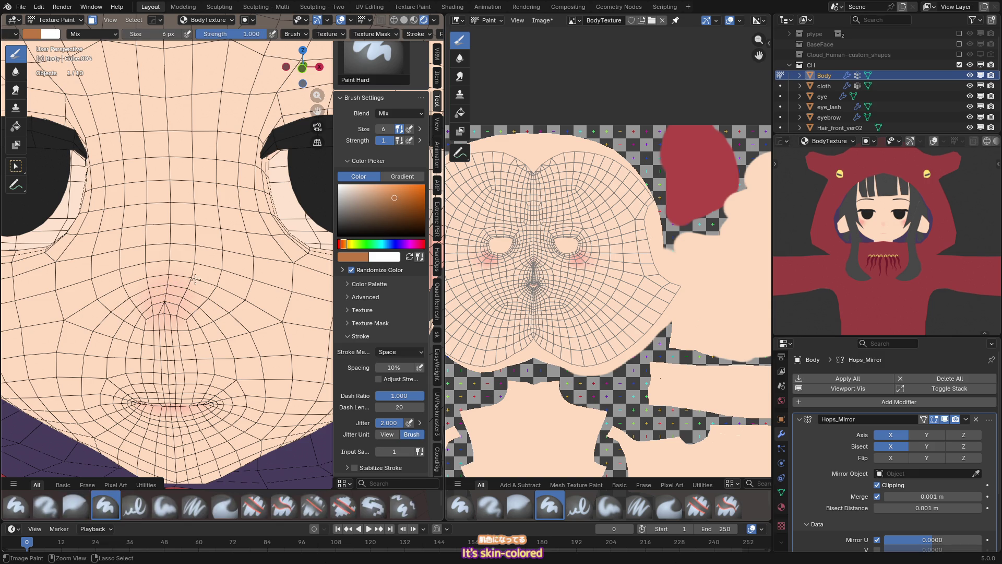
- Set stroke jitter to 5 and try scattered freckles around the nose, then undo
left_click(389, 423)
type("5")
key("Return")
mouse_move(164, 313)
left_mouse_down()
mouse_move(211, 316)
mouse_move(230, 298)
mouse_move(216, 287)
left_mouse_up()
key("ctrl+z")
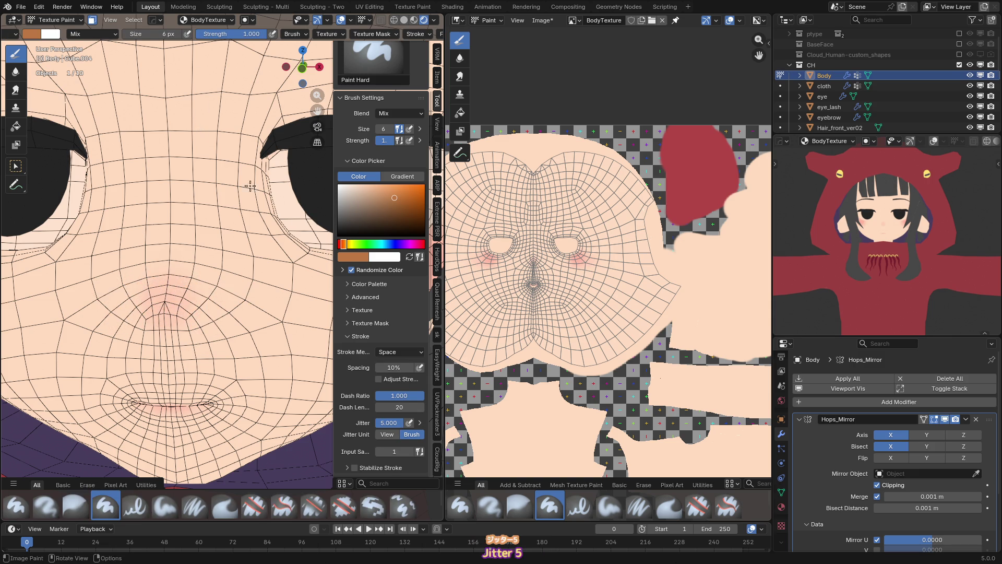
- Raise stroke jitter to 10 and test wider freckle strokes on the nose, undoing each
left_click(389, 423)
type("10")
key("Return")
left_click_drag(162, 276, 243, 320)
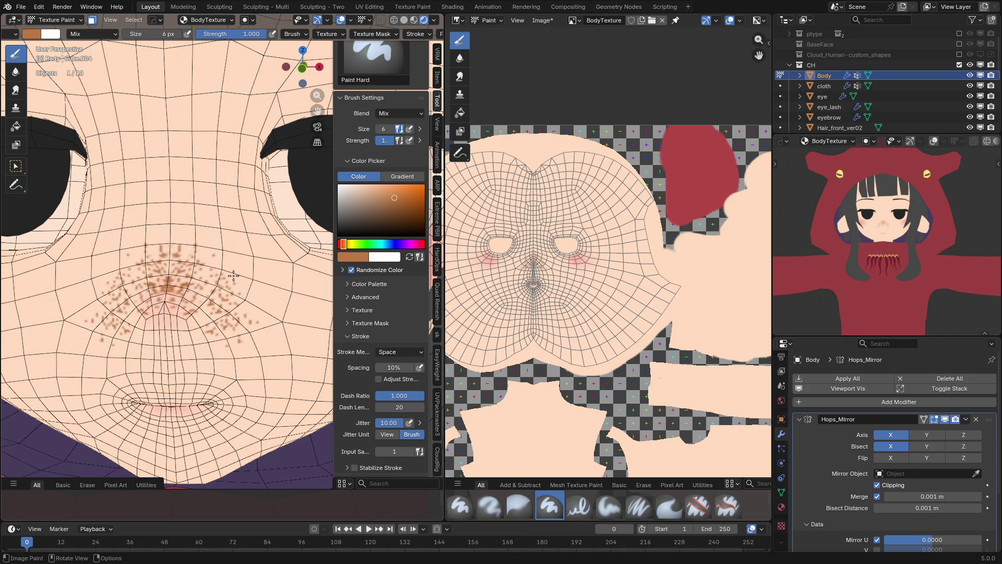
key("ctrl+z")
scroll(233, 275, "down", 1)
left_click_drag(177, 284, 211, 292)
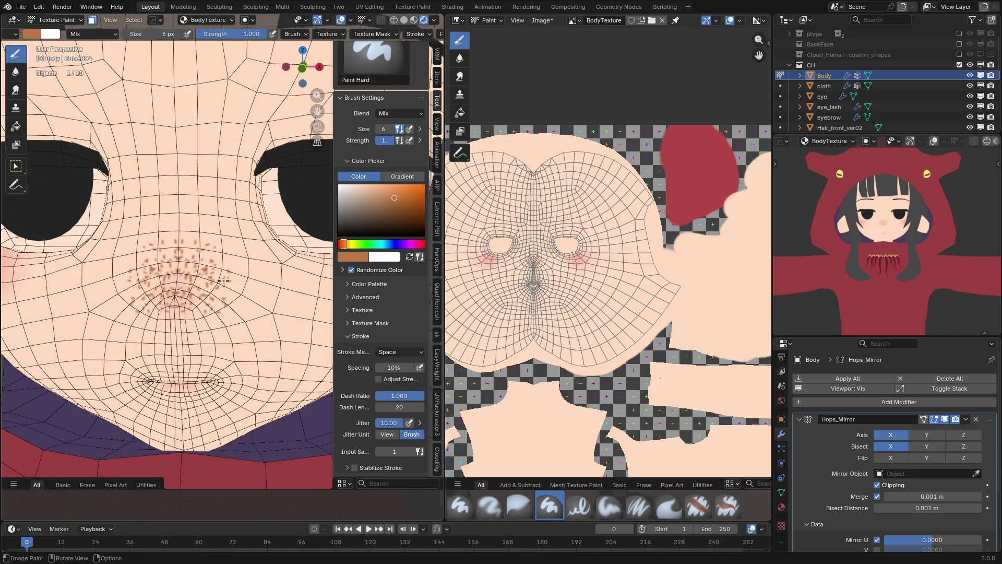
key("ctrl+z")
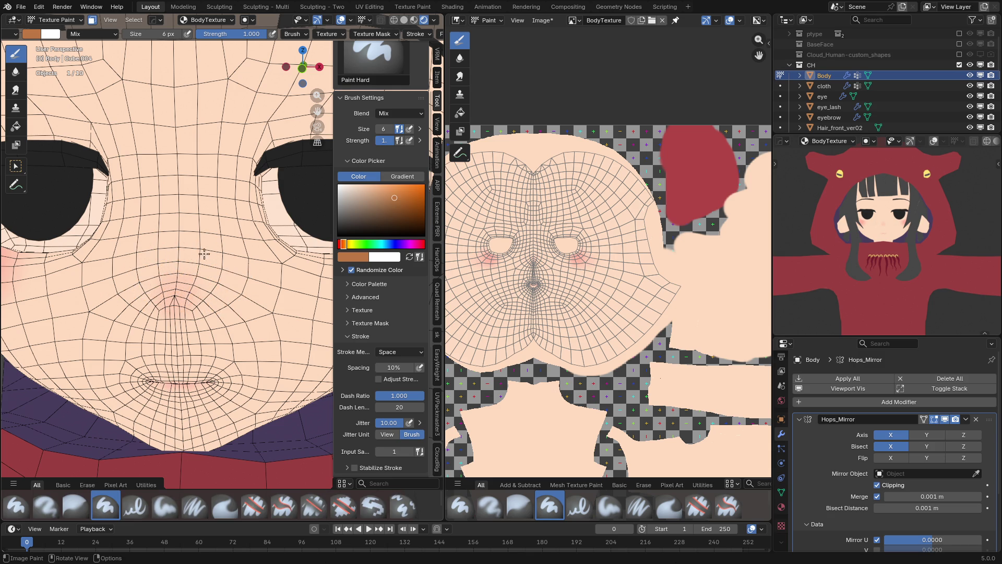
- Set brush strength to 0.400 and saturation randomization to 0.13, undoing a test speckle stroke
key("shift+f")
left_click(153, 198)
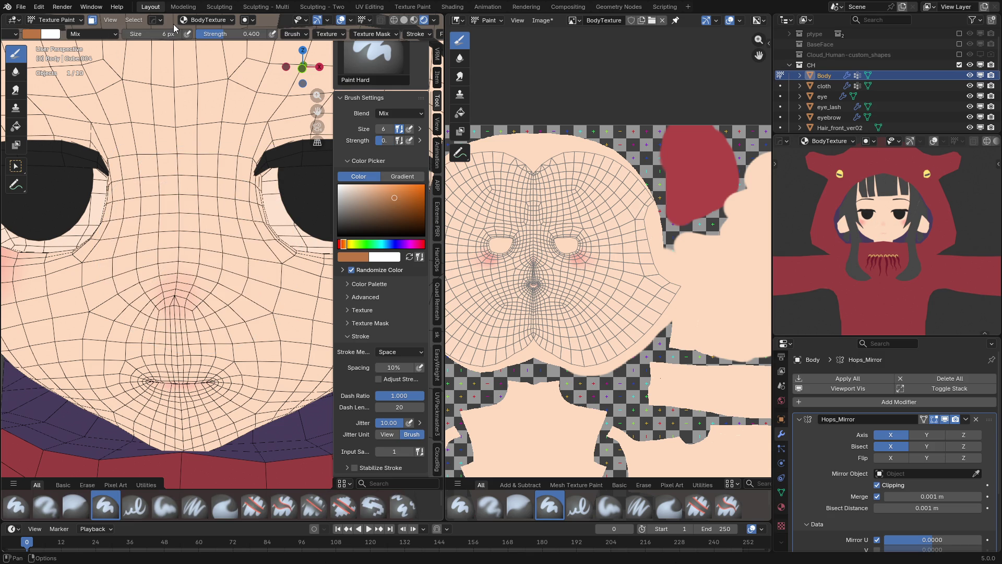
left_click(292, 35)
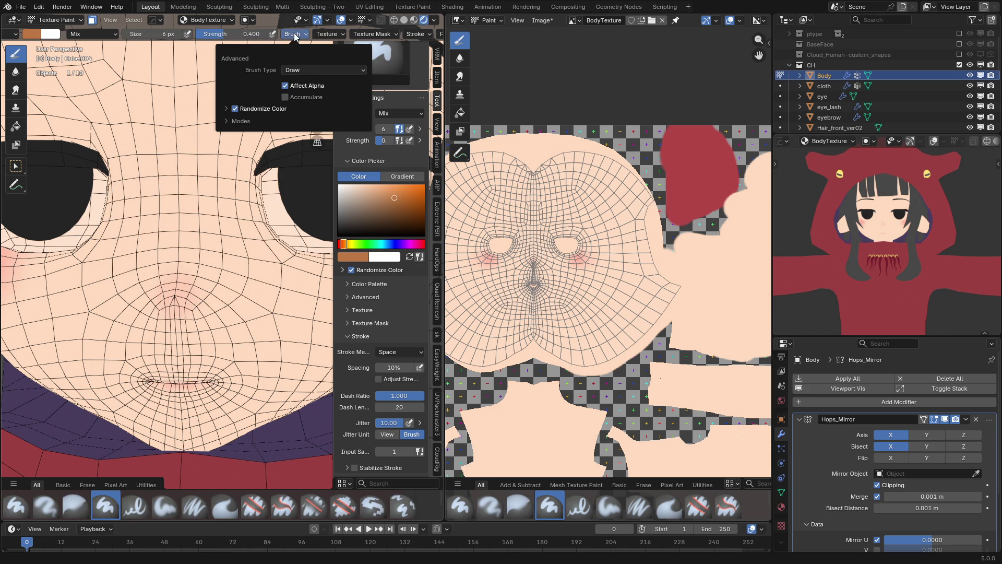
left_click(226, 108)
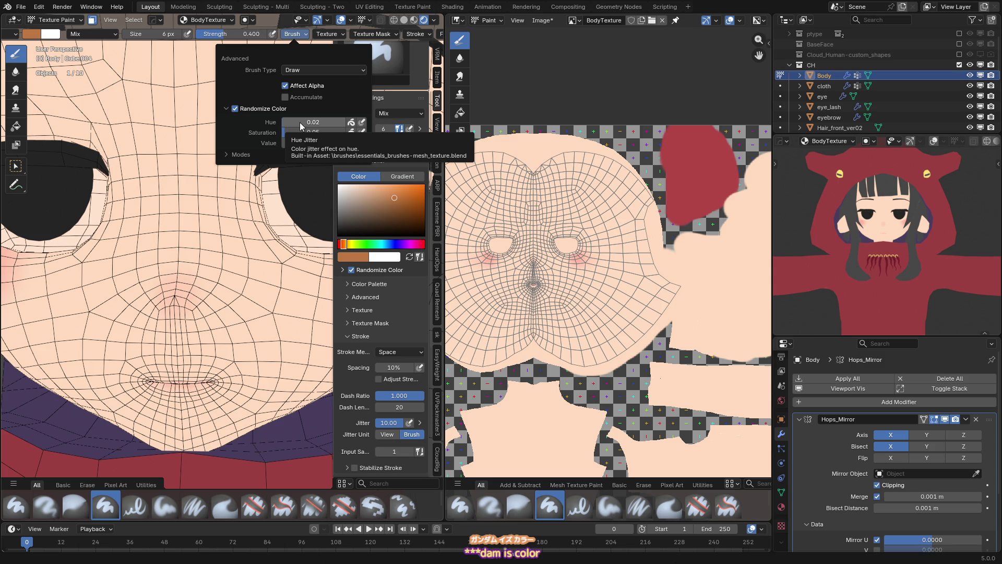
left_click_drag(297, 131, 290, 123)
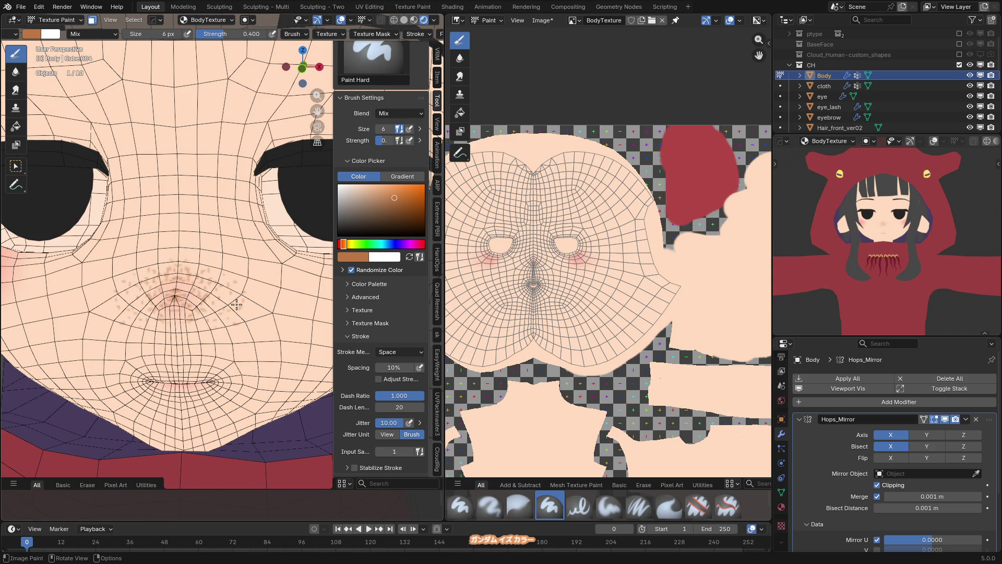
key("ctrl+z")
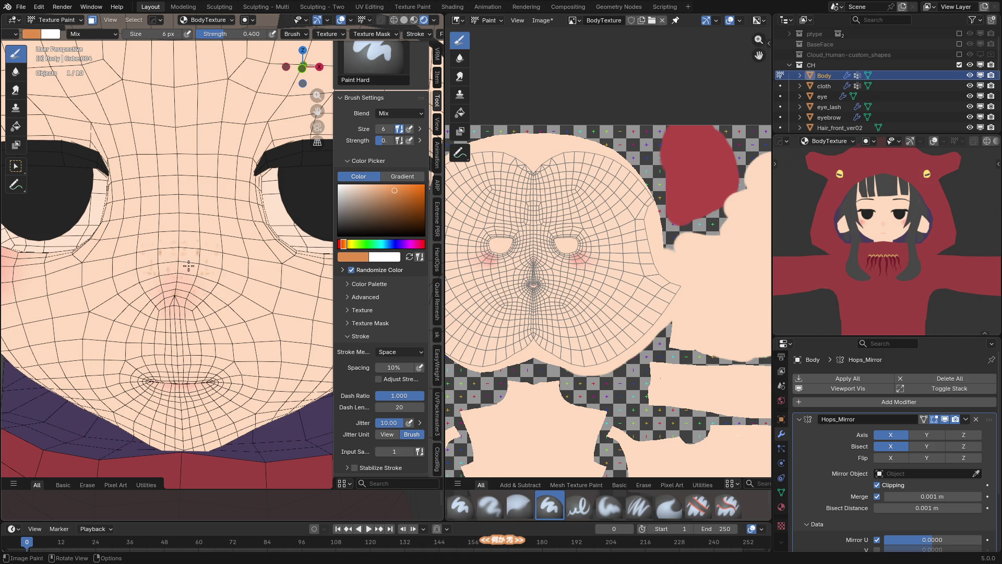
scroll(178, 265, "down", 4)
key("KP_5")
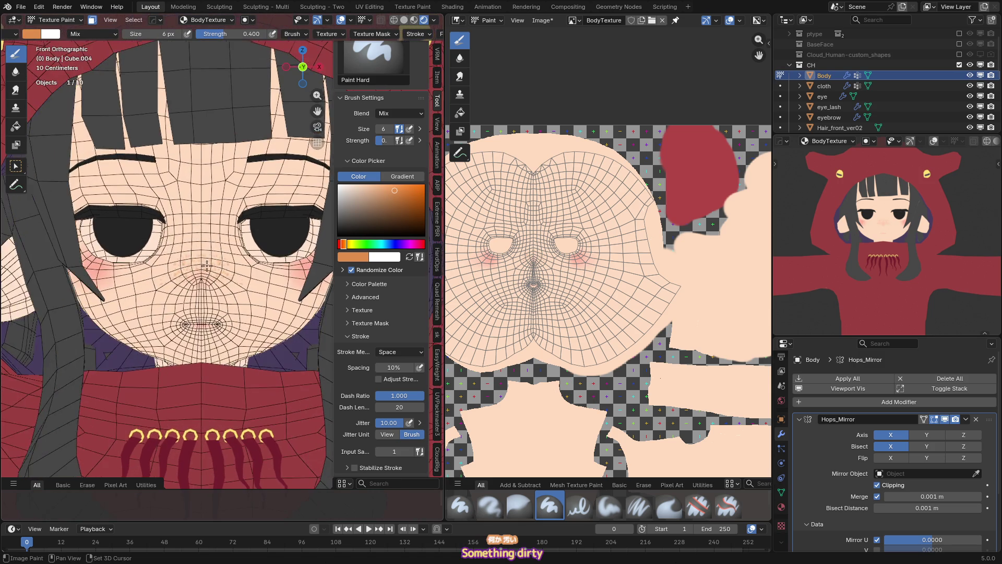
- Switch jitter to screen pixels, test a stroke across the nose, and reduce jitter from 216 to 199 px
key("KP_1")
scroll(206, 264, "up", 2)
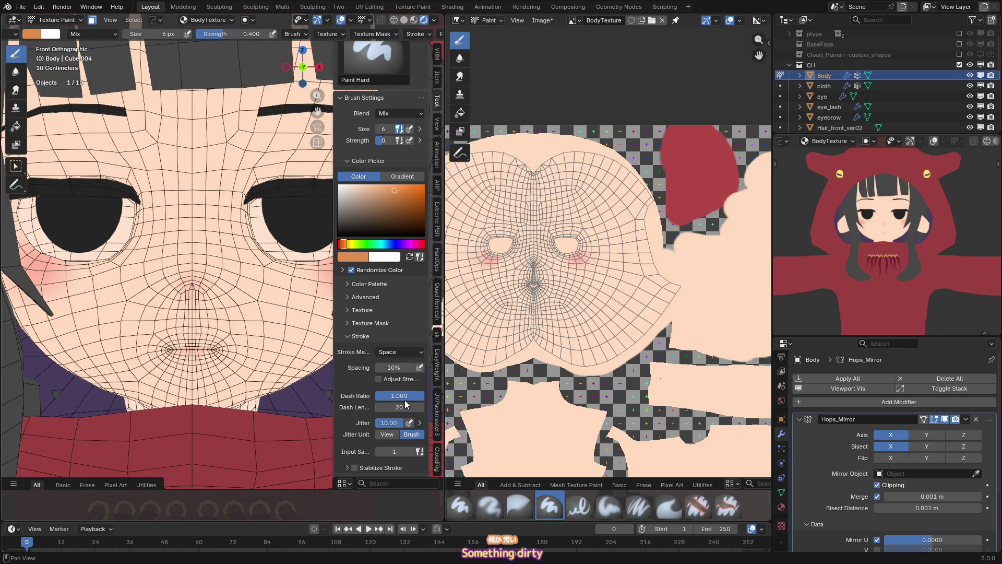
left_click(387, 437)
left_click_drag(196, 263, 233, 286)
key("ctrl+z")
key("ctrl+z")
key("ctrl+z")
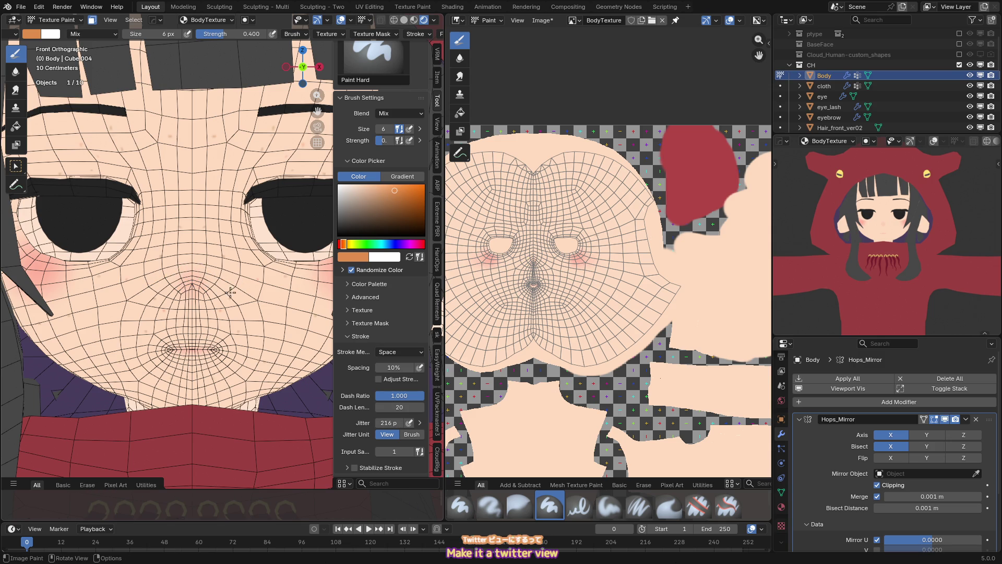
left_click_drag(406, 424, 387, 423)
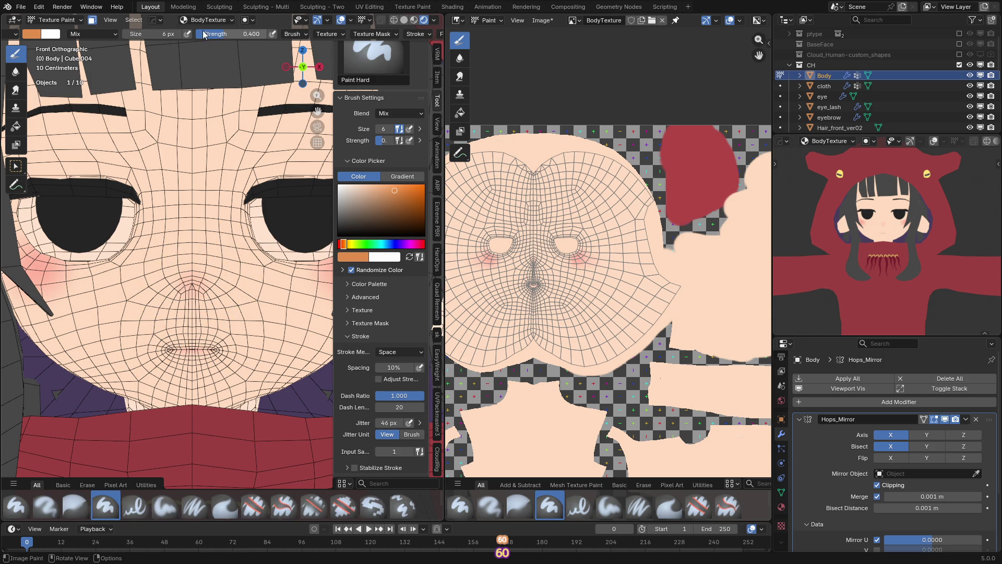
- Lower the brush strength to 0.097 and change the paint colour to red-orange
key("shift+f")
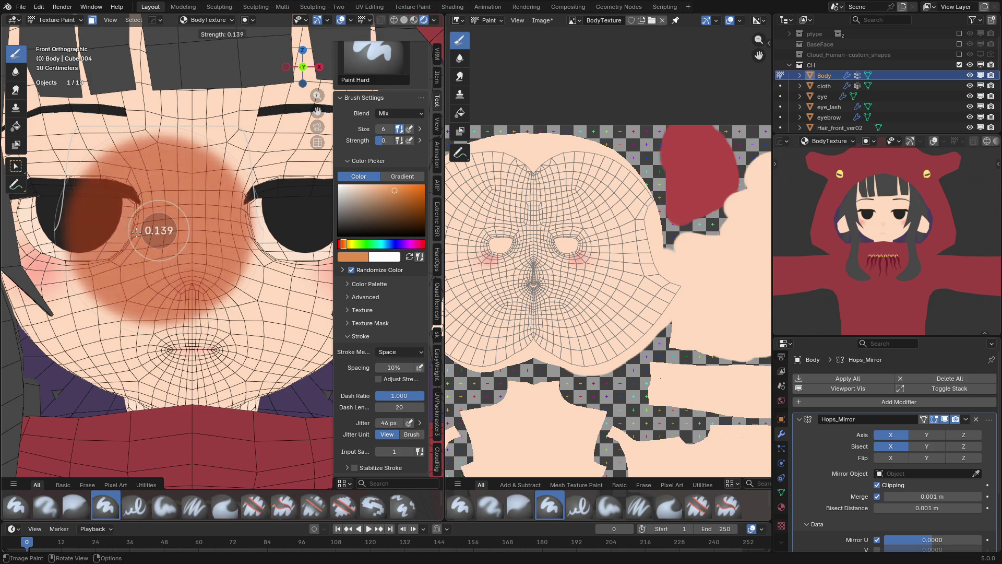
left_click(206, 271)
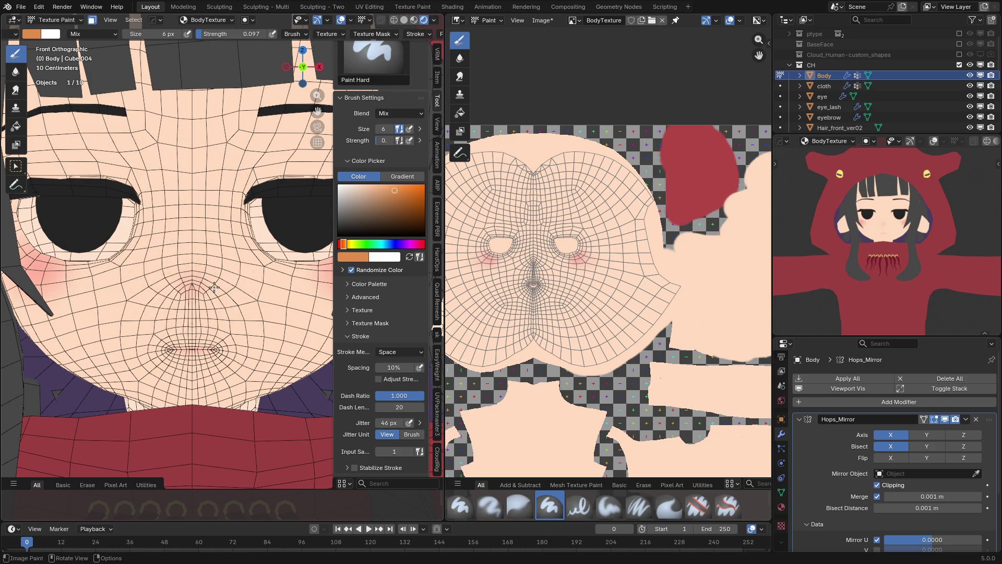
scroll(211, 285, "up", 2)
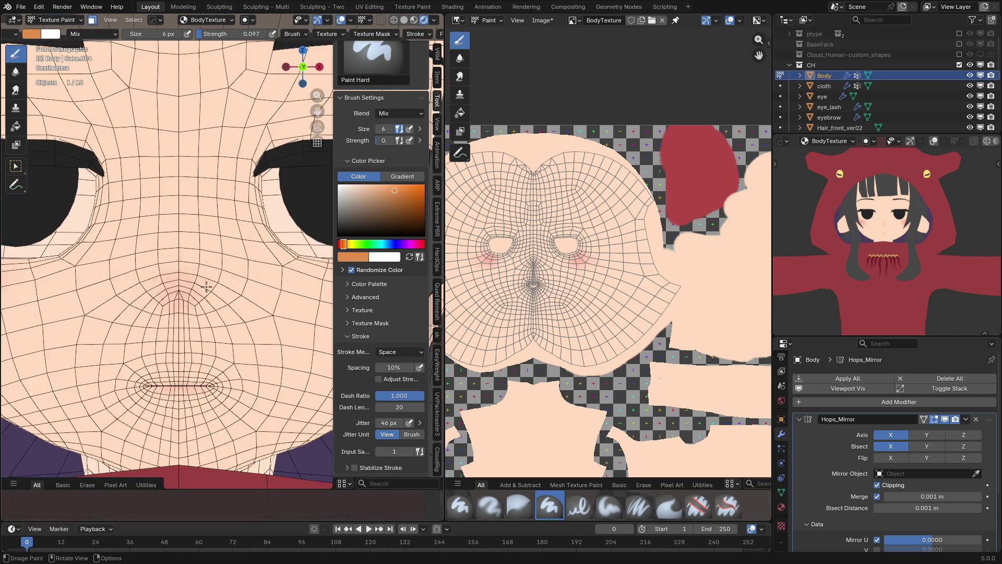
middle_click_drag(205, 294, 221, 267)
left_click_drag(393, 198, 423, 186)
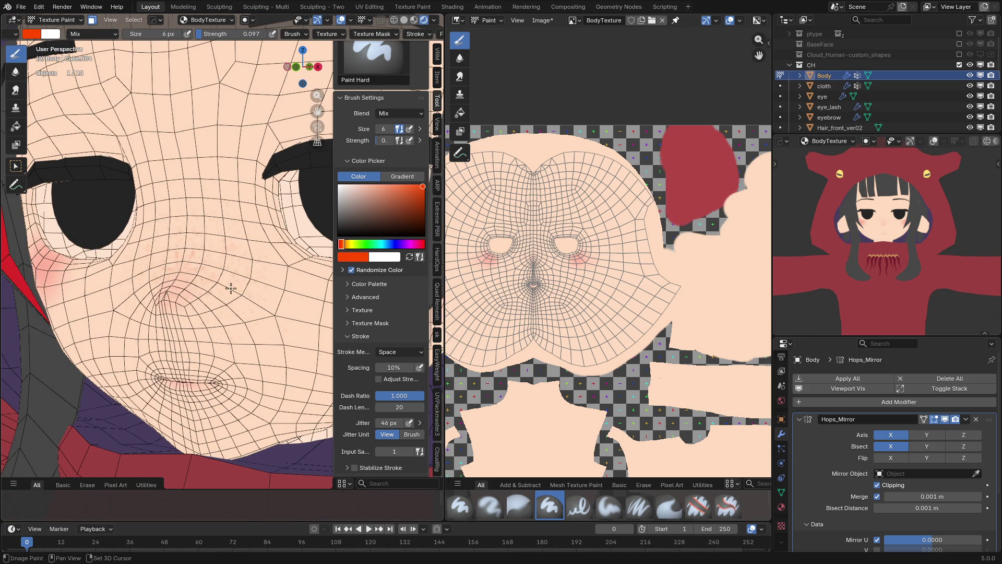
- Set the brush to size 8, jitter 73 px, and strength 0.055
key("KP_1")
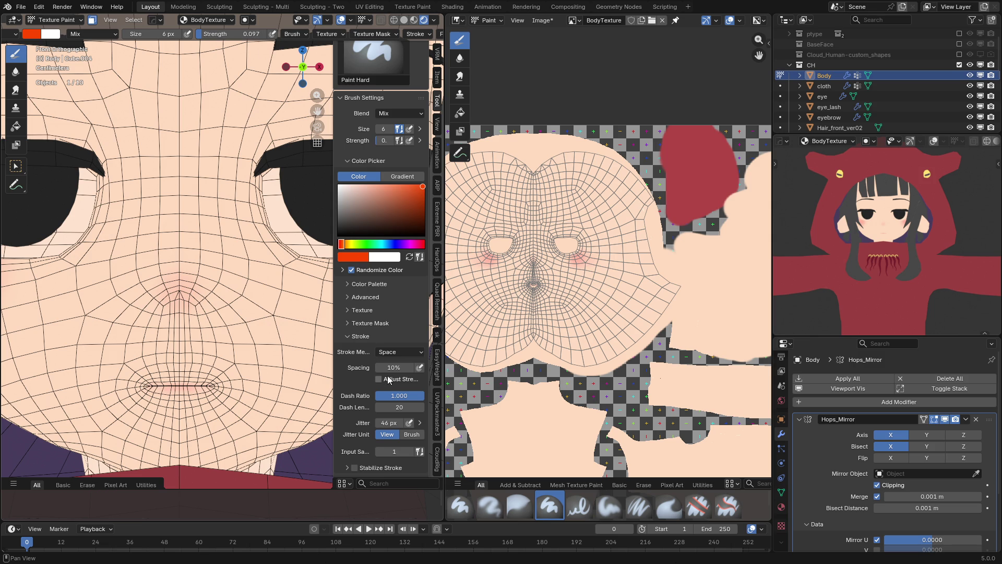
left_click(196, 224)
left_click_drag(400, 422, 415, 422)
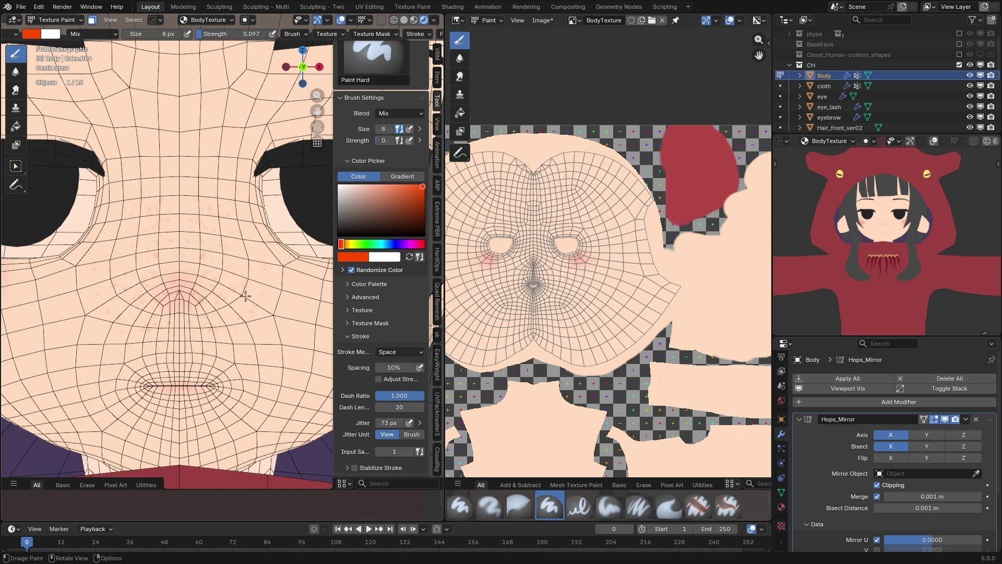
key("ctrl")
key("shift+f")
left_click(235, 287)
- Zoom in around the nose in front view and raise the brush strength to 0.121
middle_click_drag(202, 264, 196, 270)
scroll(196, 269, "up", 3)
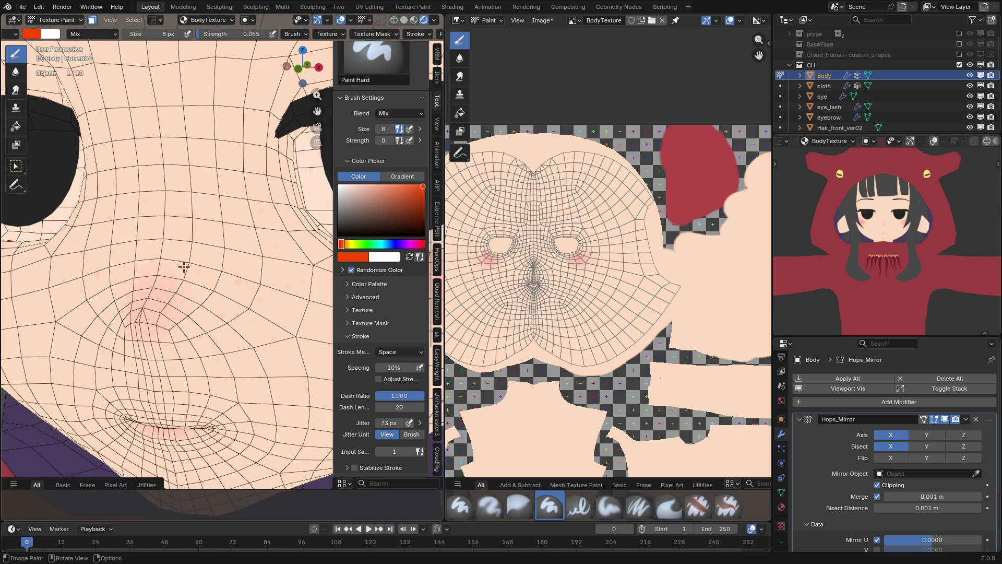
key("KP_1")
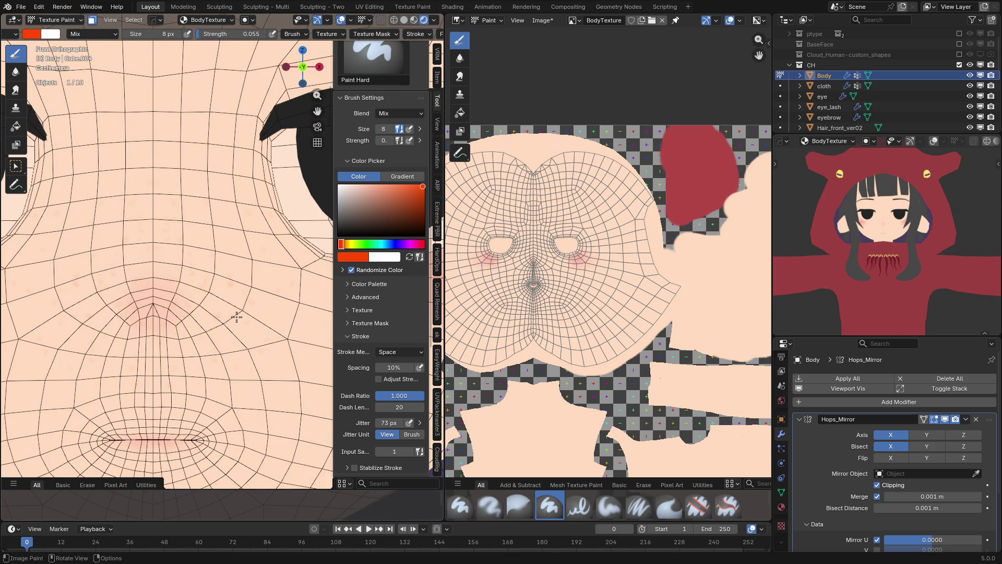
scroll(214, 284, "down", 5)
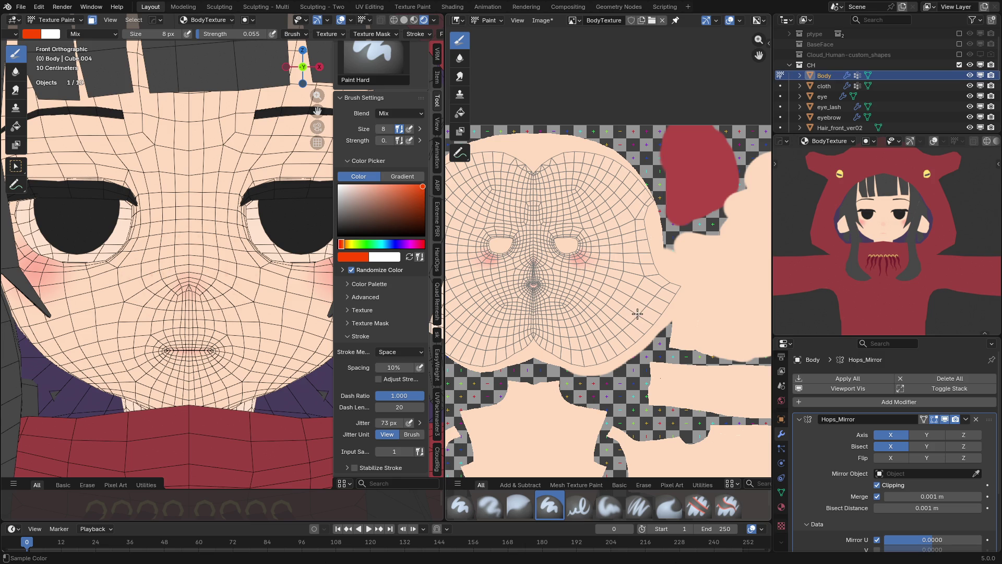
scroll(234, 303, "up", 2)
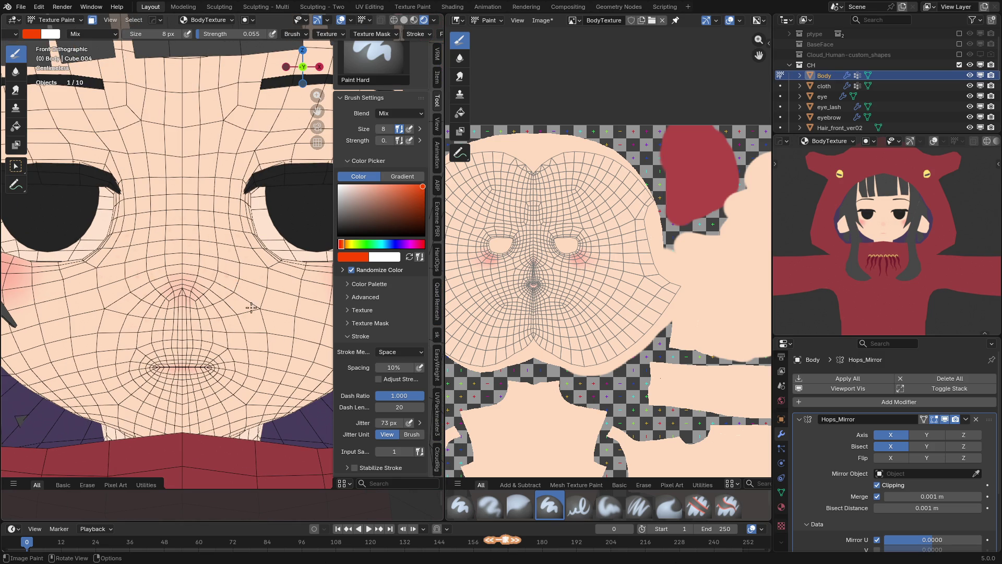
scroll(250, 316, "down", 1)
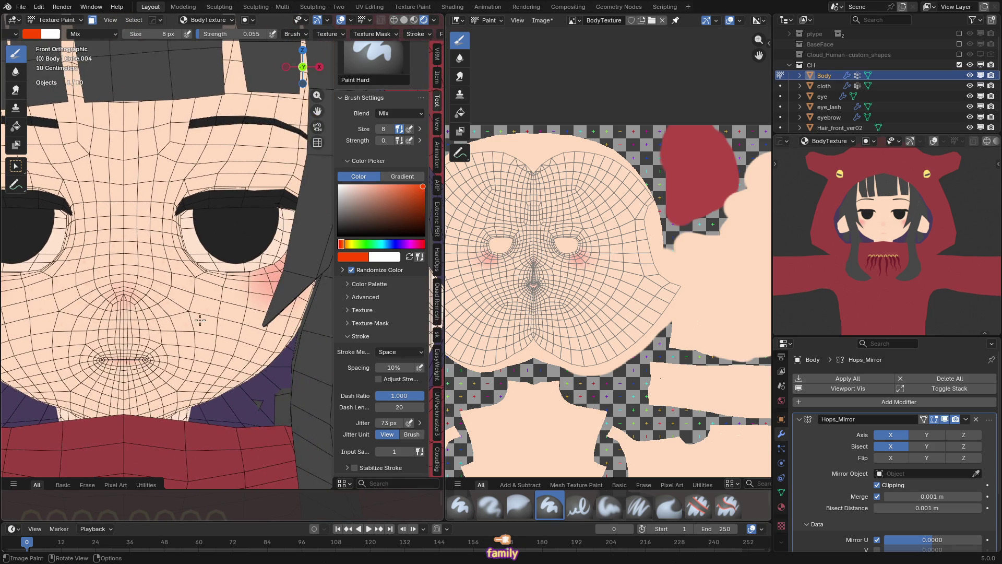
scroll(136, 276, "up", 4)
scroll(156, 287, "down", 1)
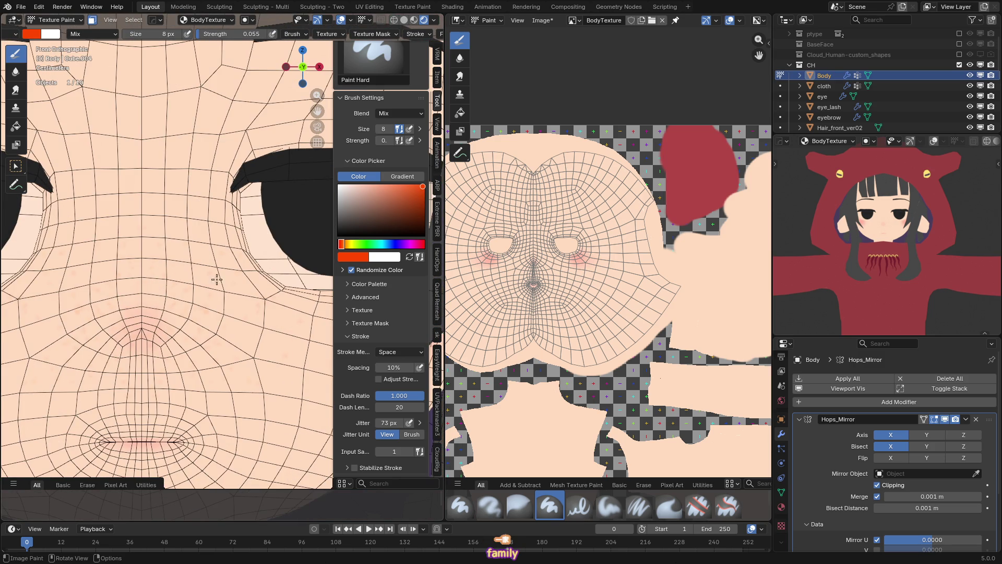
key("shift+f")
left_click(204, 268)
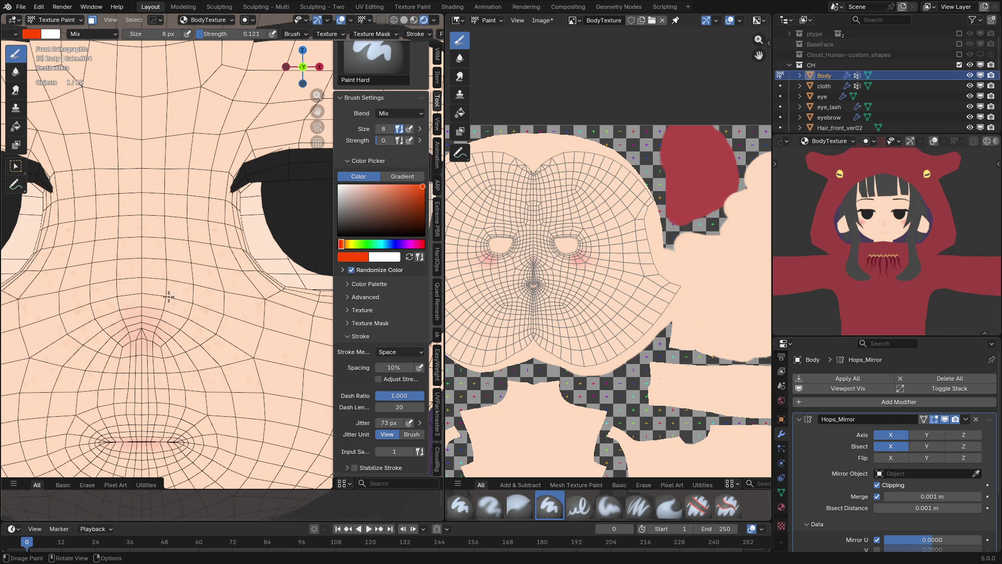
scroll(199, 313, "down", 4)
- Save the painted face texture image and the takoGirl.blend file
key("alt+s")
key("ctrl+s")
scroll(576, 288, "down", 5)
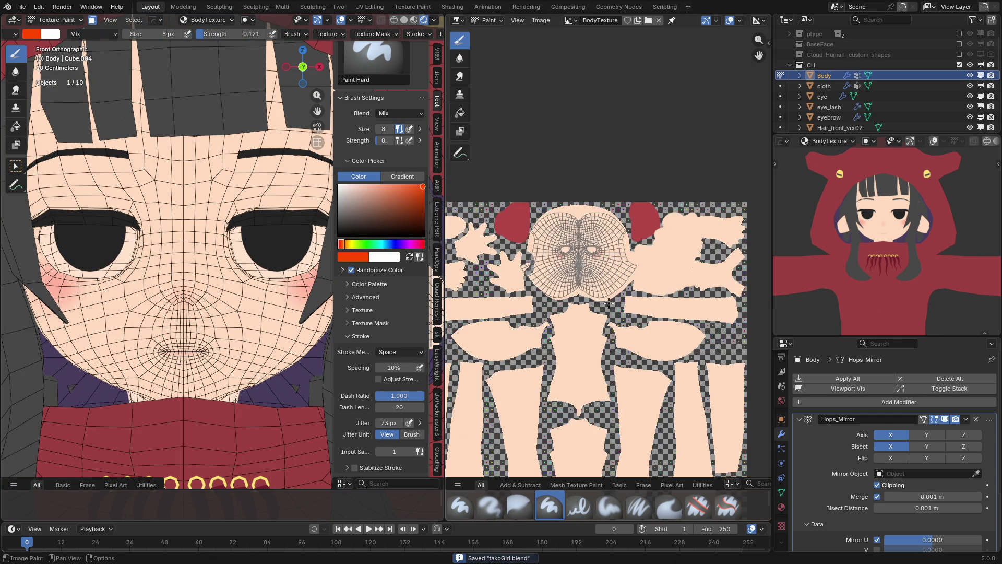
scroll(882, 236, "down", 5)
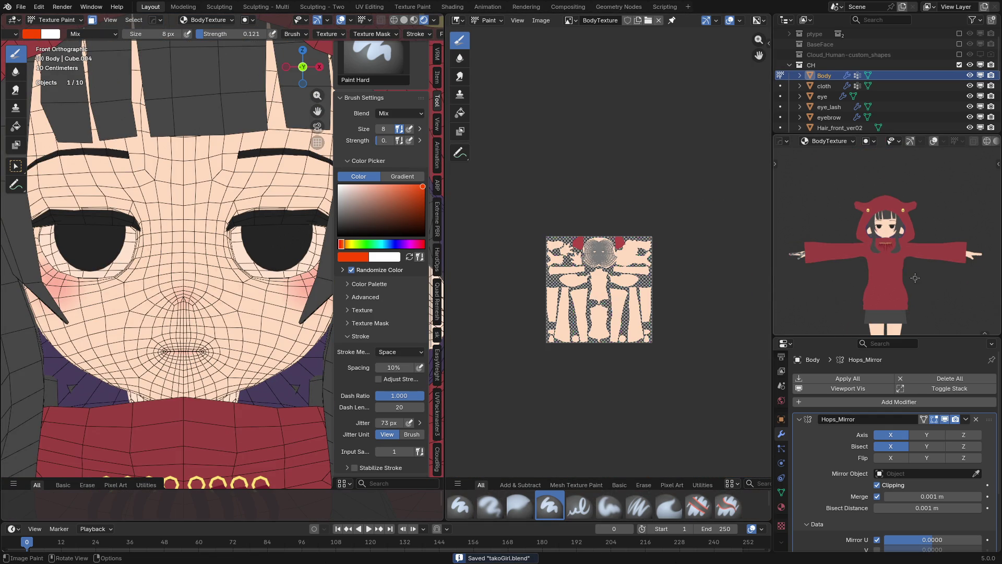
scroll(915, 277, "up", 6)
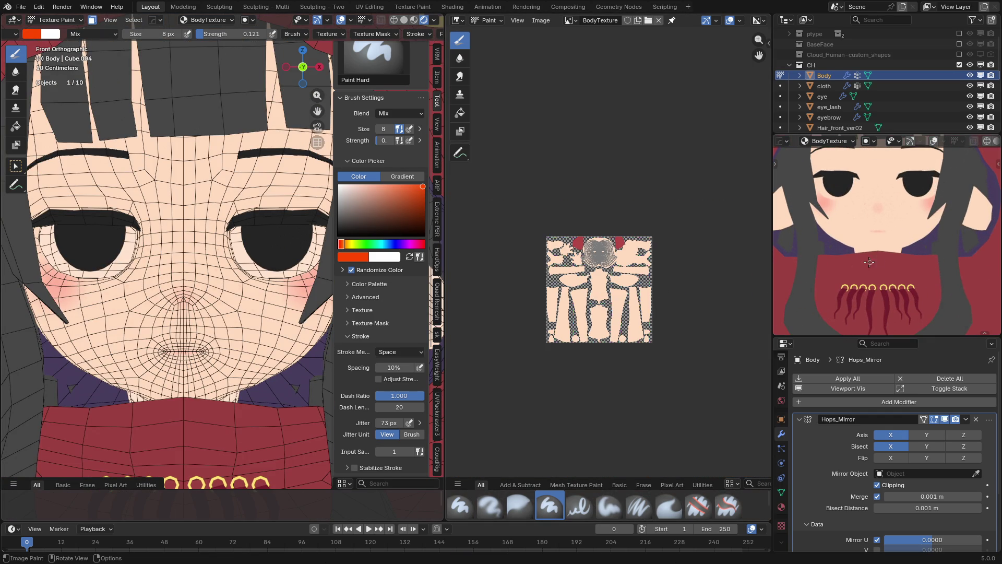
scroll(176, 247, "up", 8)
- Return to Object Mode, deselect the Body mesh, and show wireframe overlays on the character
key("shift+z")
right_click(150, 243)
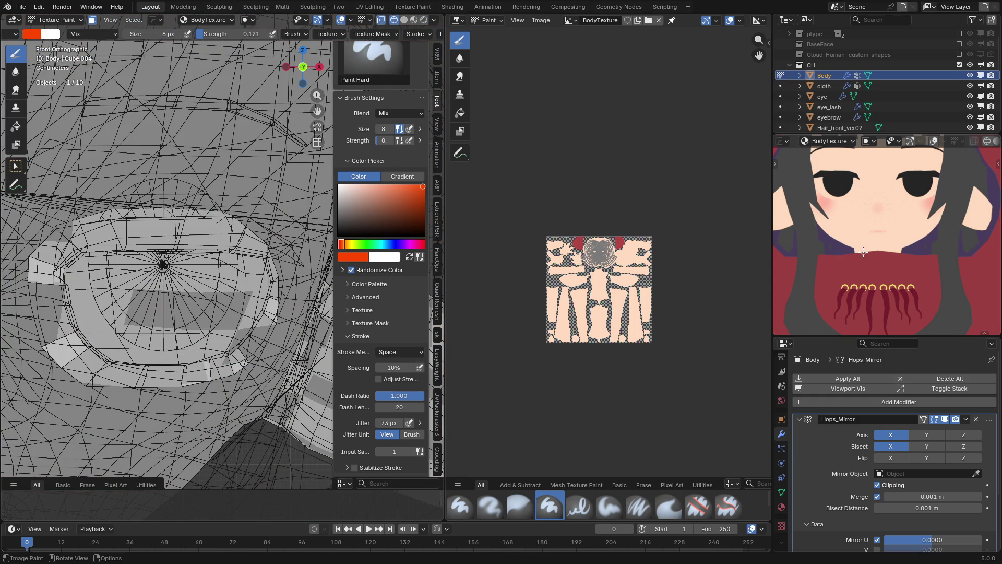
scroll(859, 265, "down", 6)
scroll(873, 274, "down", 4)
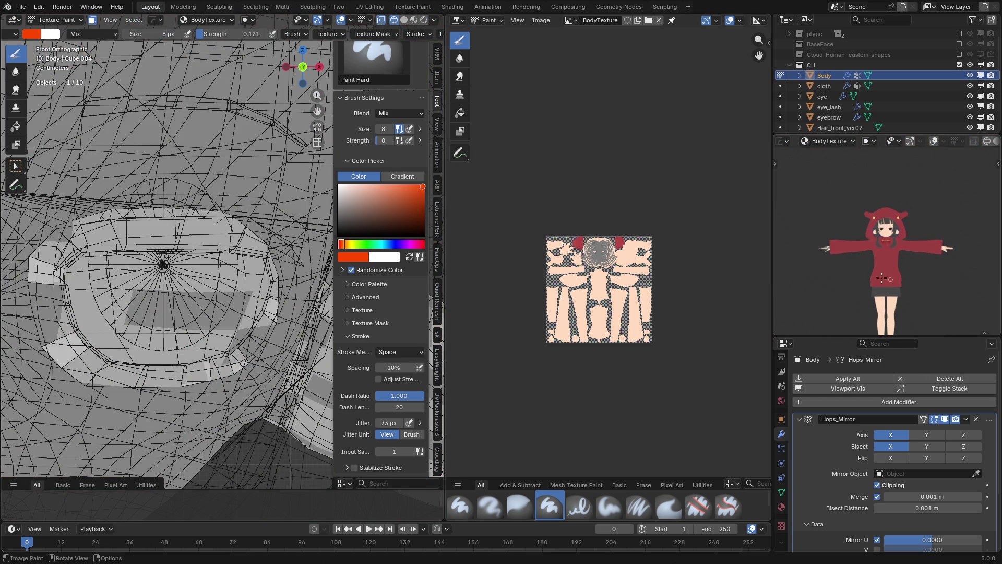
key("ctrl+Tab")
left_click(861, 271)
scroll(907, 265, "up", 4)
key("shift+alt+z")
key("shift+alt+z")
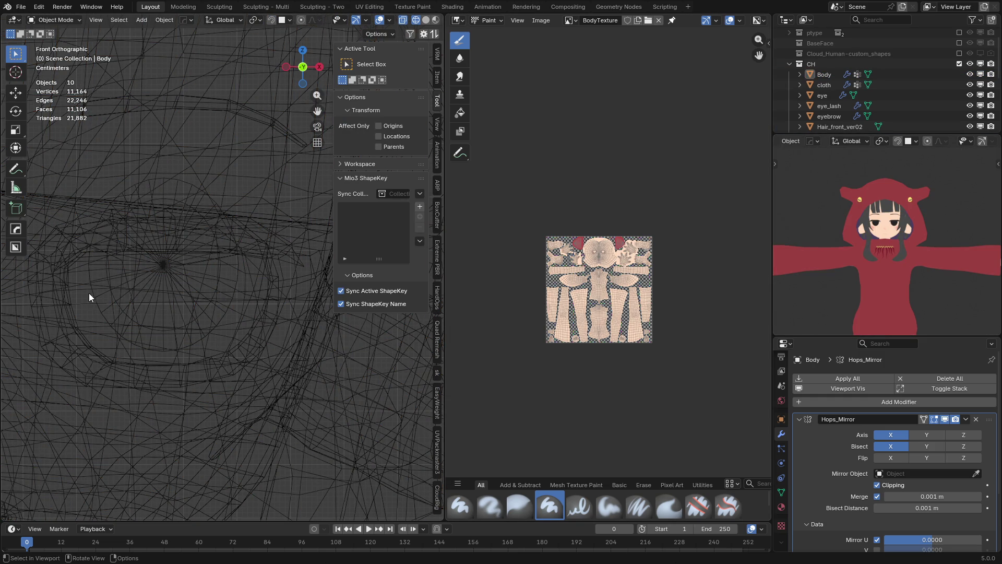
- Save takoGirl.blend again, turn off see-through, and switch to solid textured shading
key("ctrl+s")
scroll(216, 286, "down", 3)
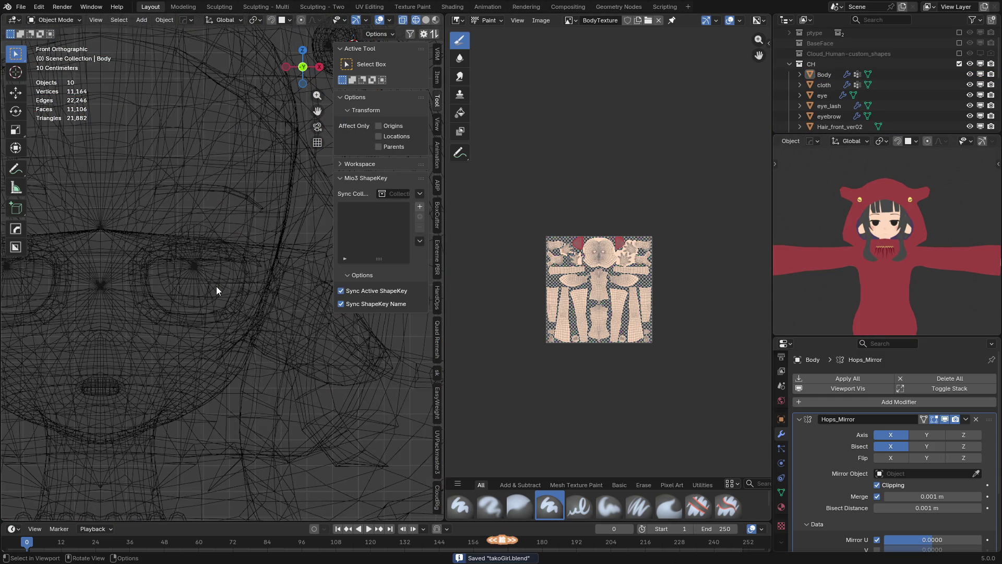
key("shift+alt+z")
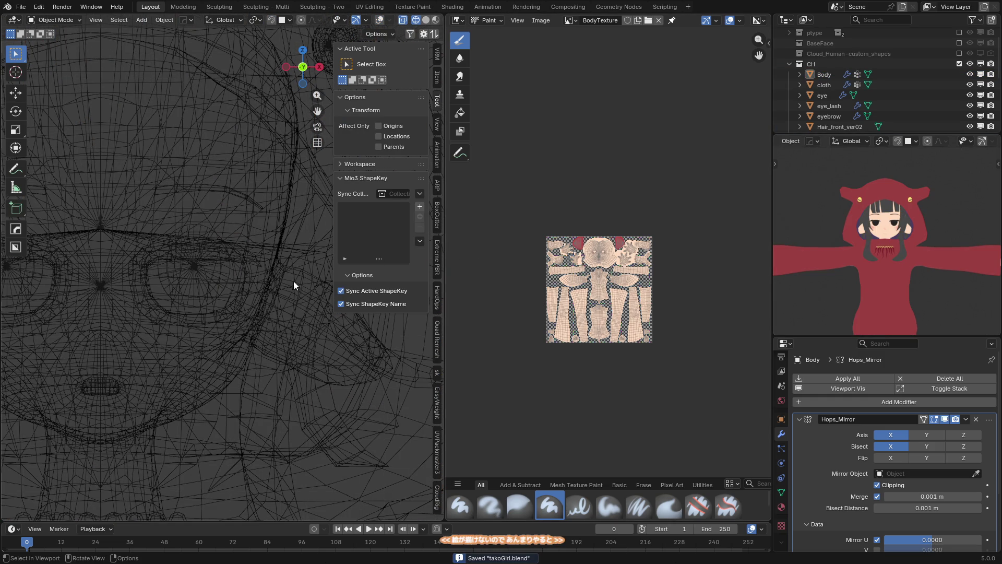
key("shift+alt+z")
key("alt+z")
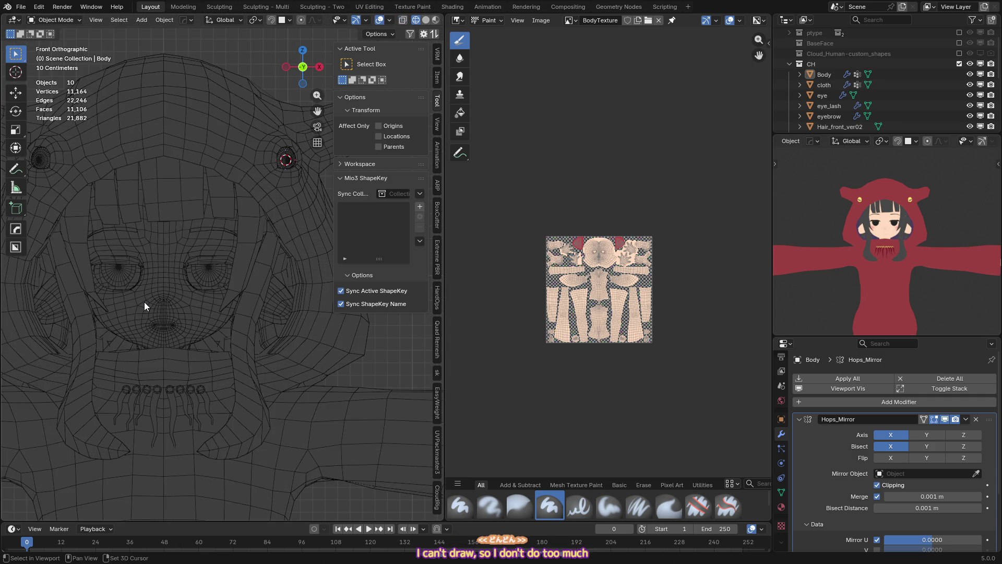
key("z")
left_click(224, 303)
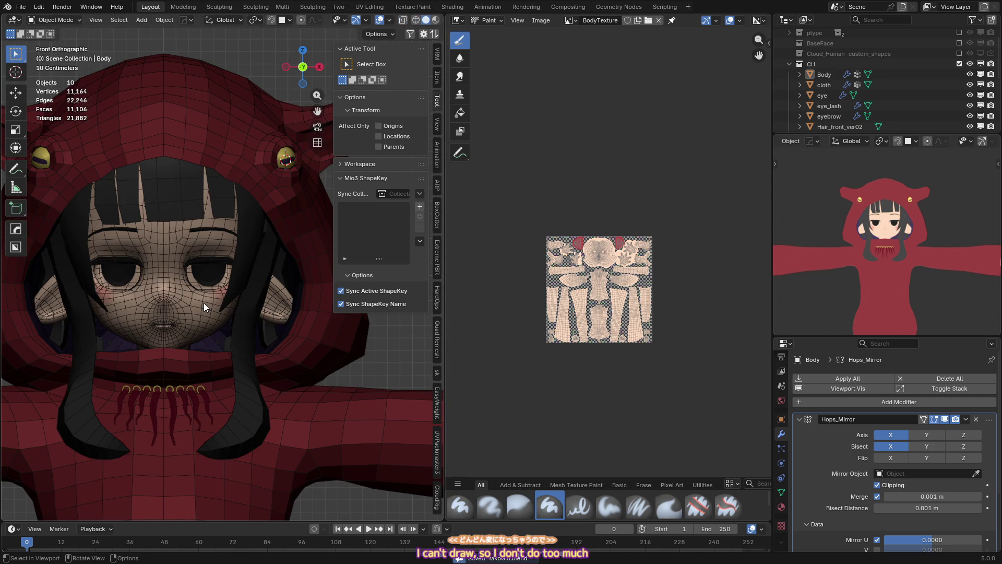
- Select the eye object, enter its Edit Mode, then return it to Object Mode
left_click(203, 303)
scroll(203, 303, "up", 3)
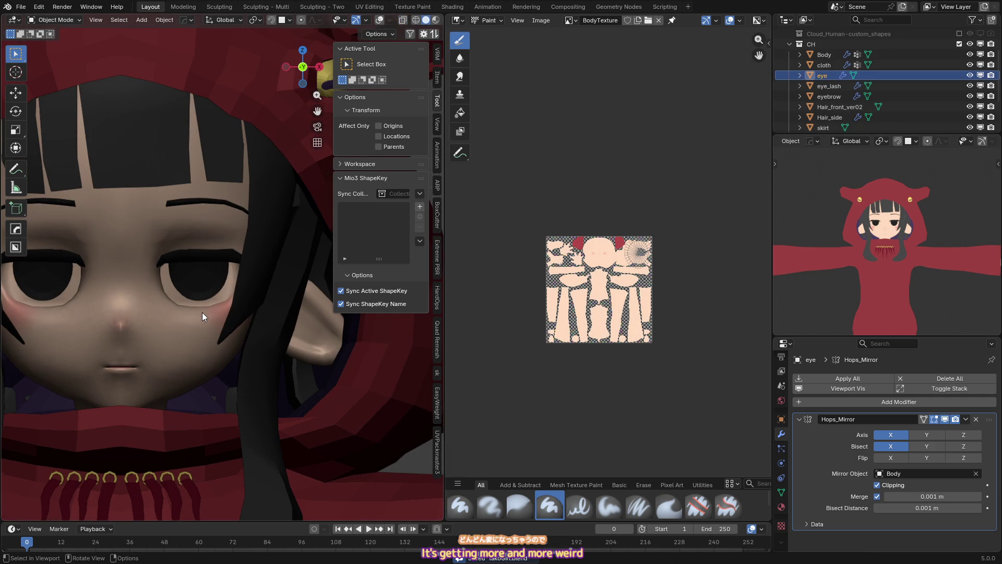
scroll(202, 312, "up", 1)
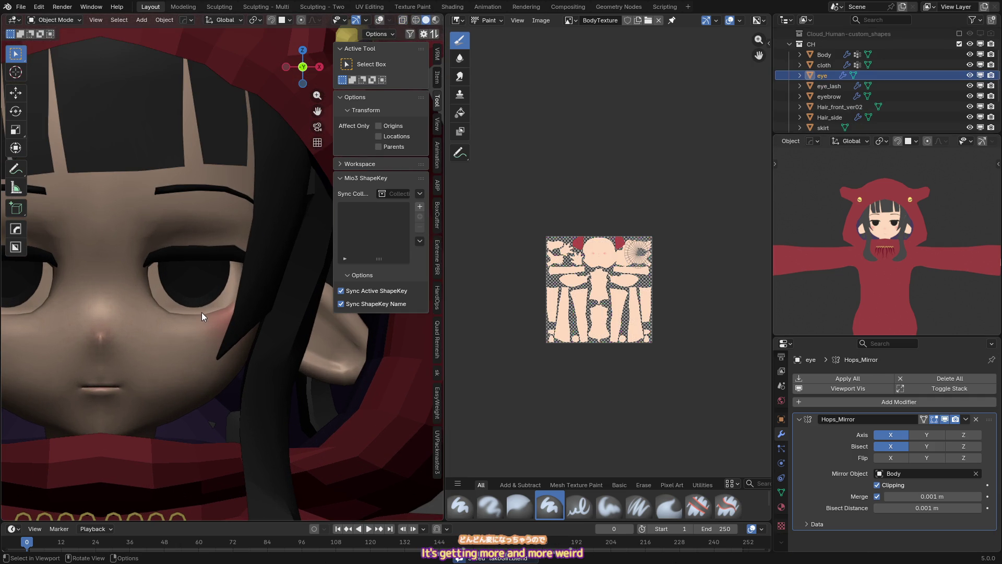
scroll(201, 312, "down", 3)
key("ctrl+Tab")
left_click(299, 281)
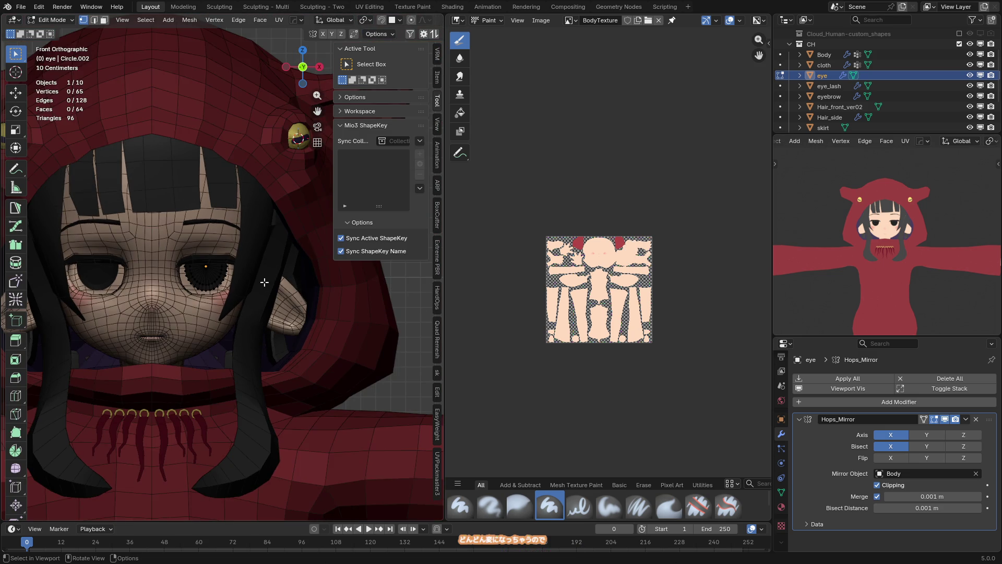
scroll(212, 268, "up", 5)
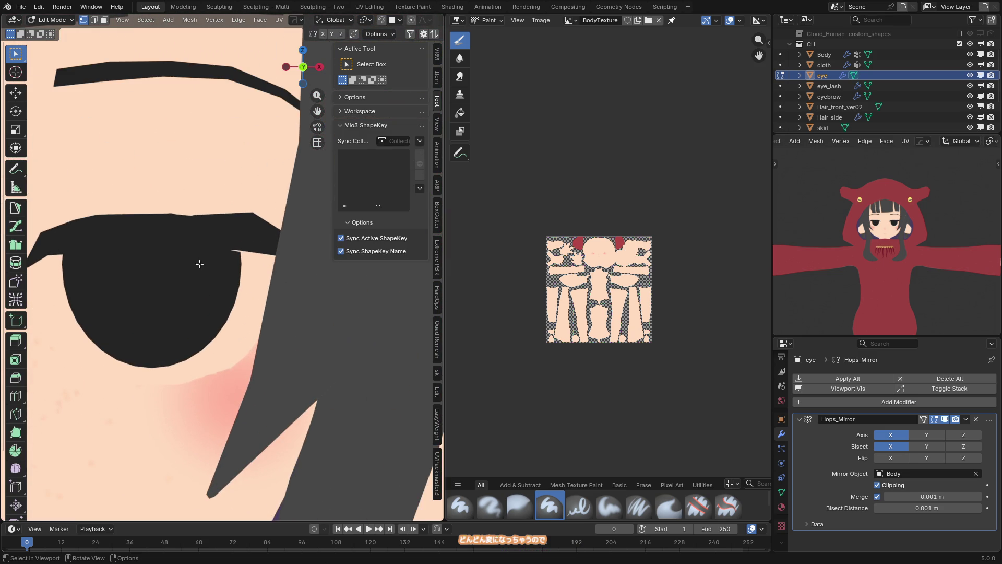
scroll(178, 261, "up", 1)
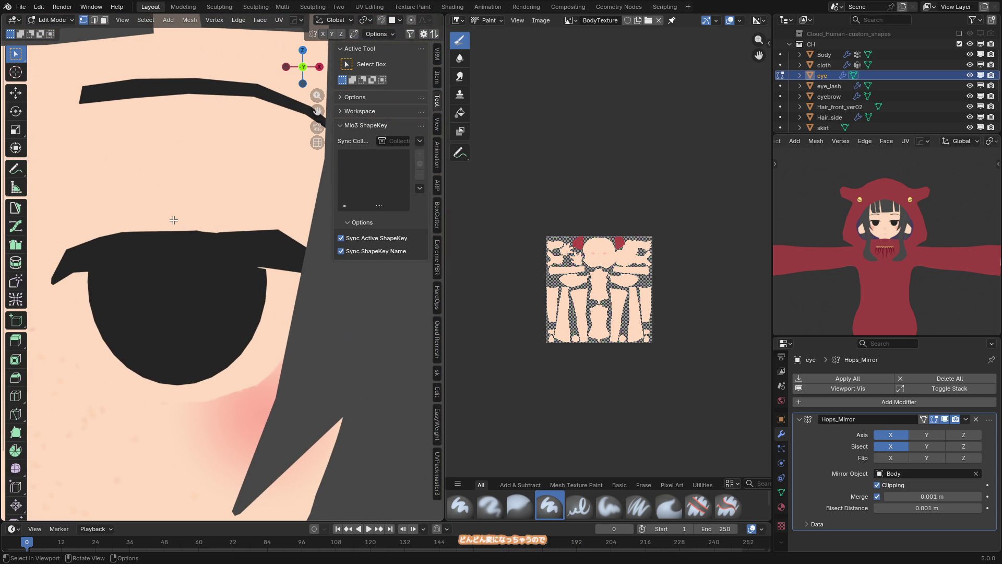
key("Tab")
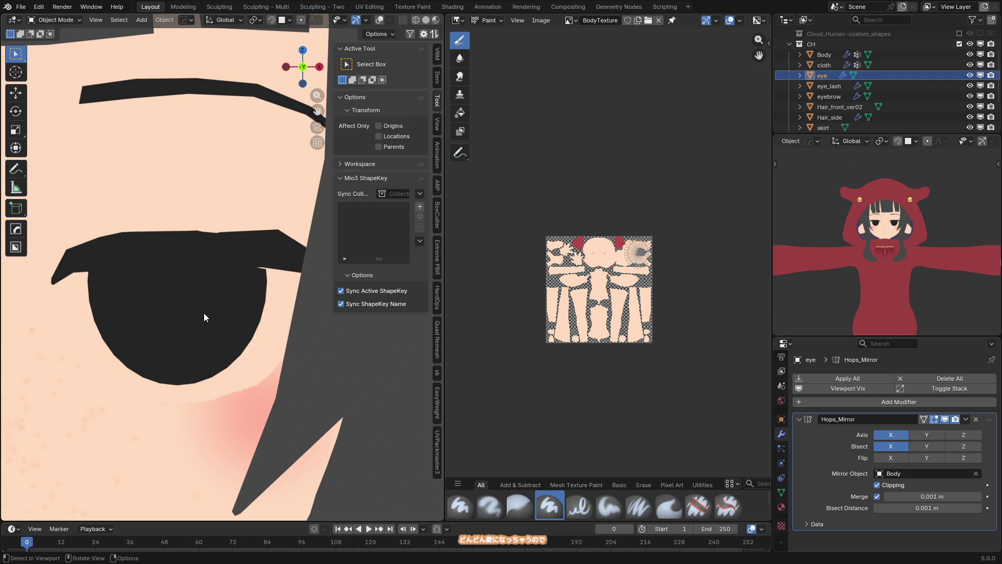
key("ctrl+Tab")
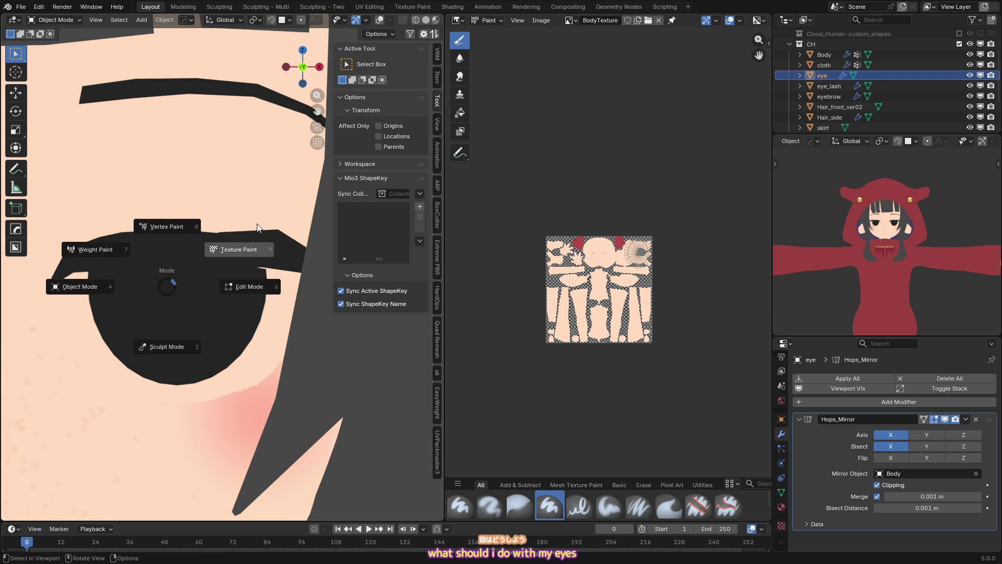
- Texture-paint the eye on ClothTex with a 117 px brush sampling the island's purple
left_click(230, 251)
left_click(568, 21)
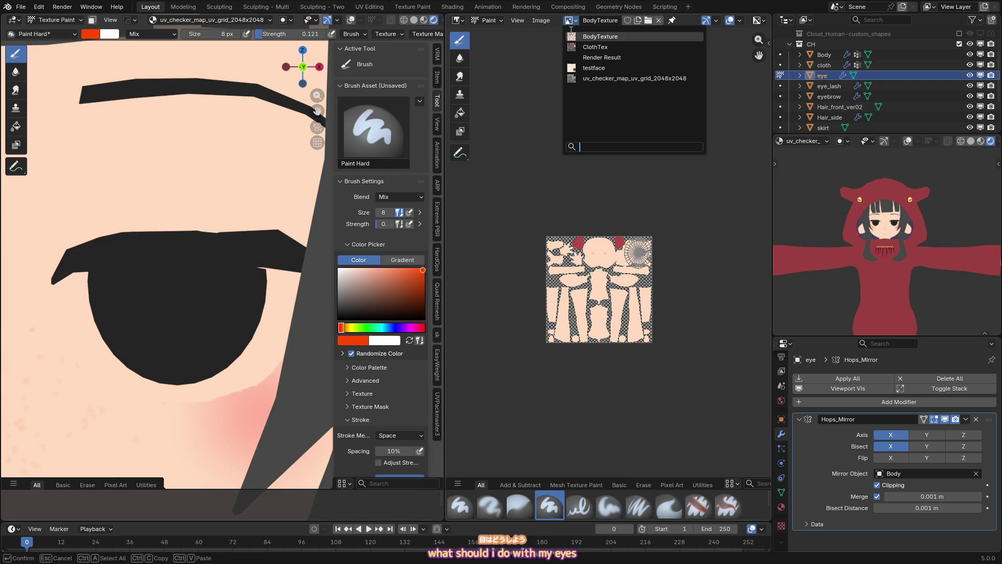
left_click(584, 45)
scroll(698, 268, "up", 4)
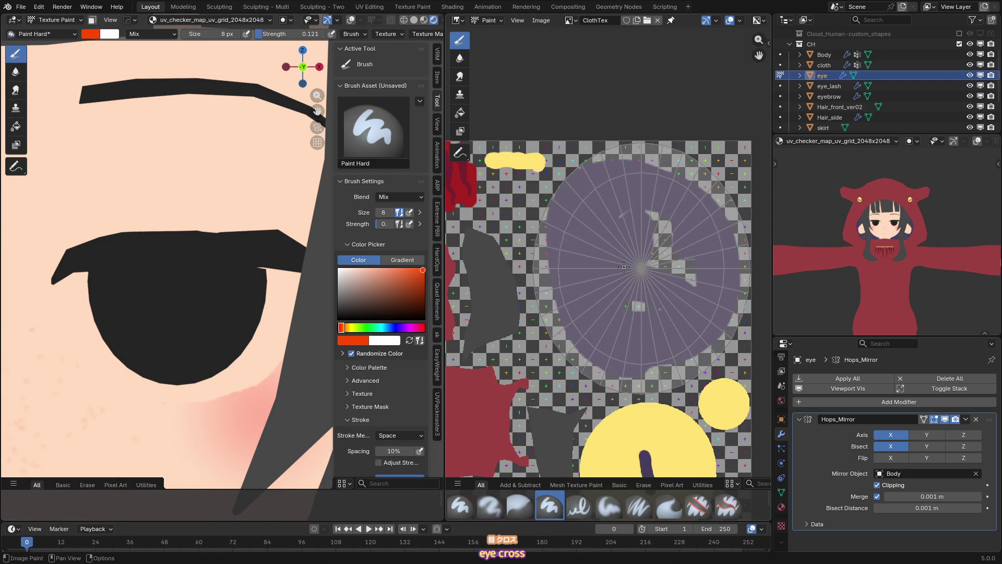
key("f")
left_click(610, 218)
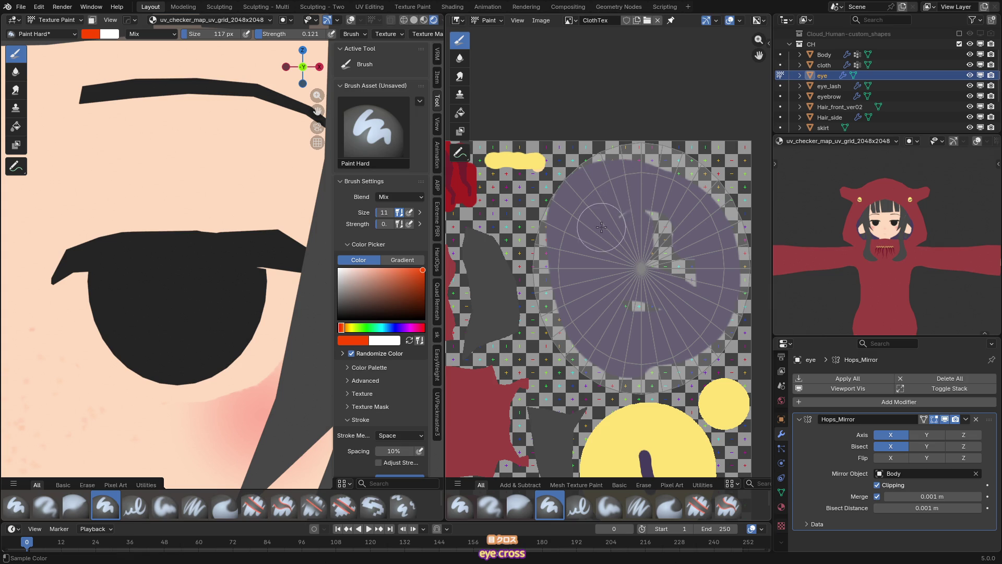
key("s")
key("ctrl+z")
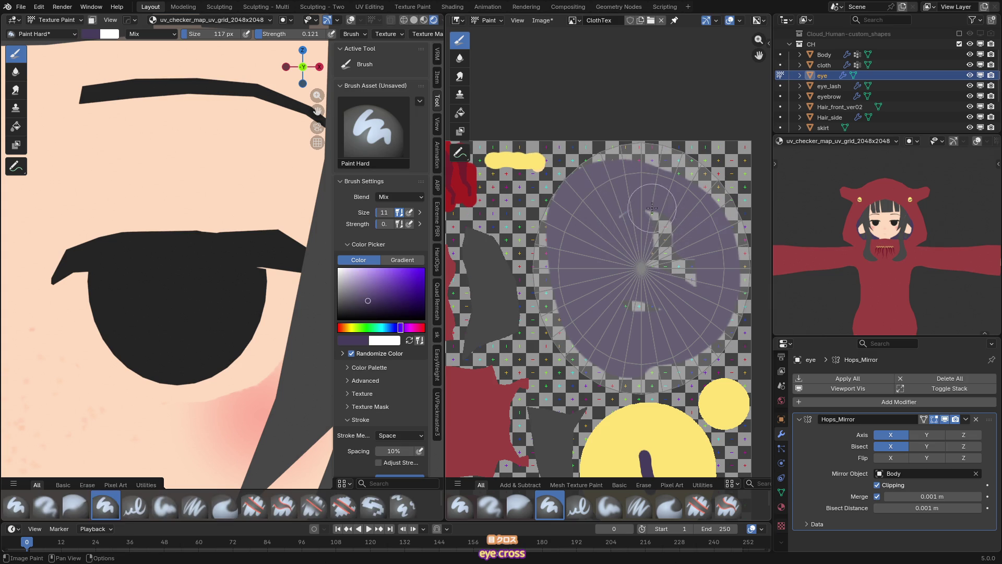
- Turn brush jitter off, set strength to 1.000, and paint the grey patches inside the purple disc
scroll(227, 37, "down", 3)
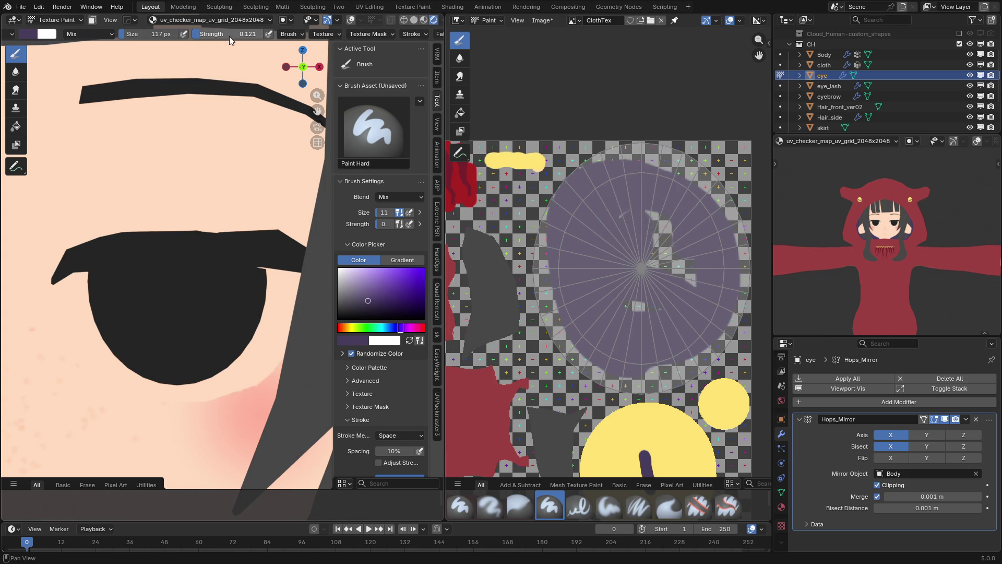
left_click(291, 32)
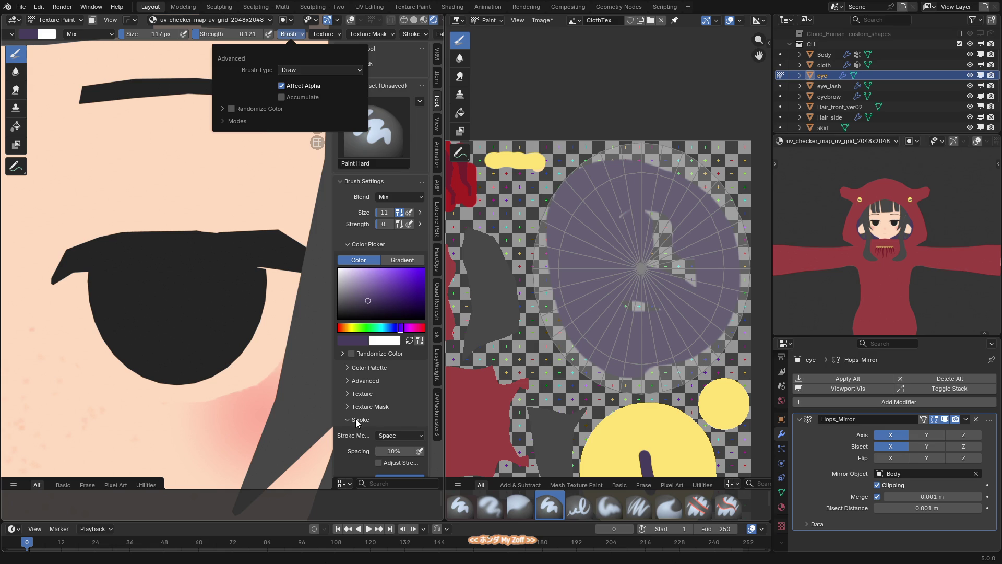
scroll(376, 428, "down", 4)
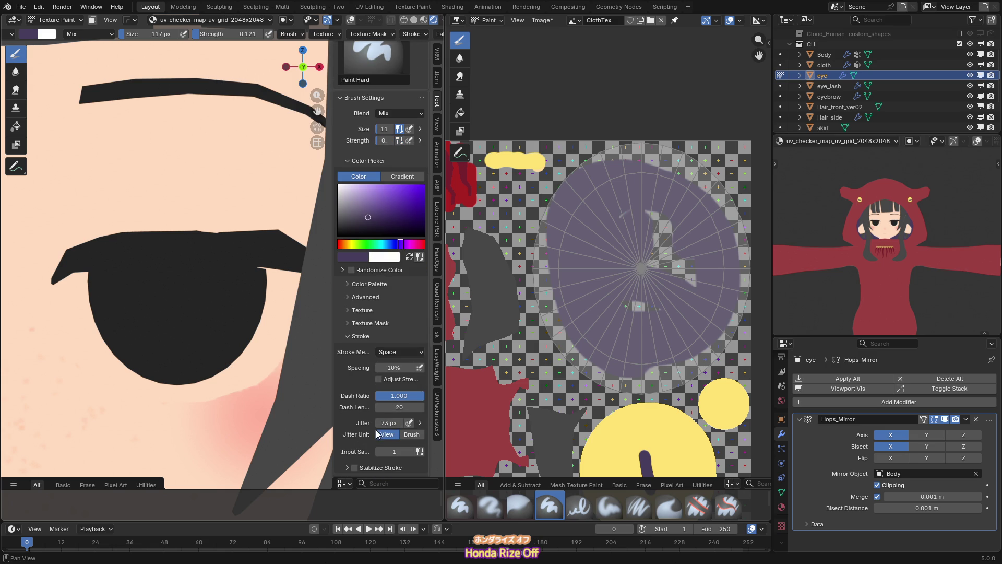
left_click(412, 435)
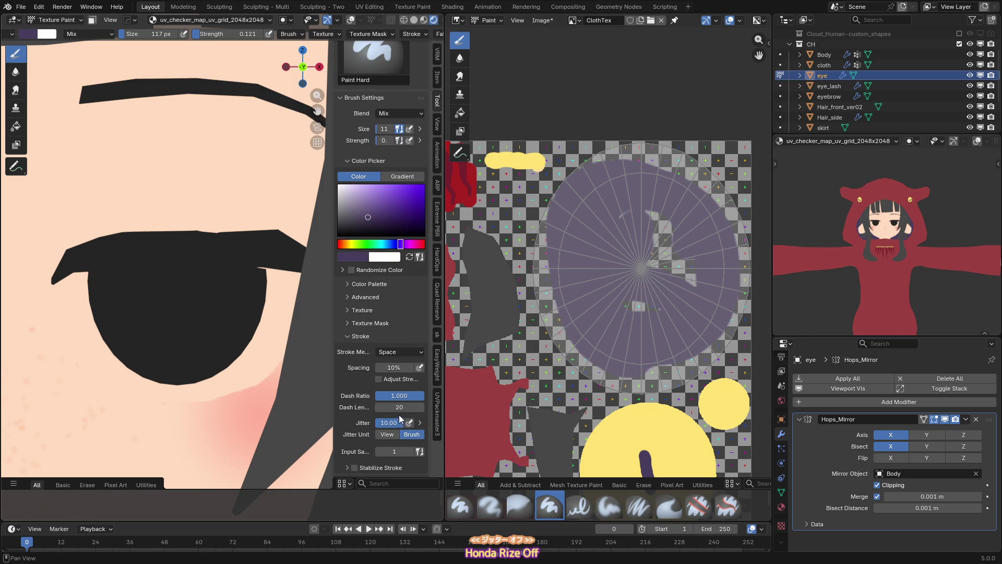
key("BackSpace")
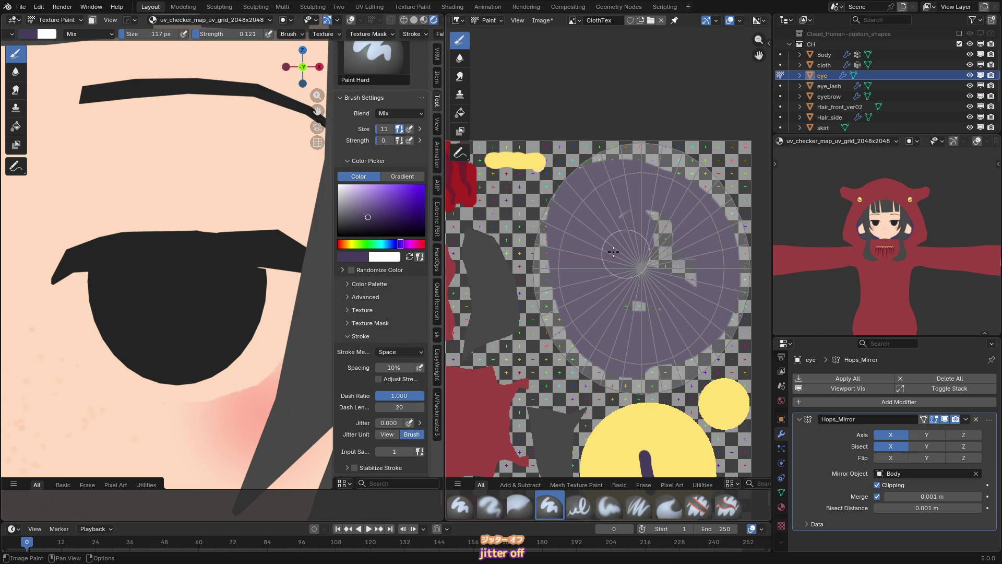
key("shift+f")
left_click(626, 259)
mouse_move(669, 225)
left_mouse_down()
mouse_move(678, 282)
mouse_move(621, 295)
mouse_move(556, 292)
mouse_move(567, 343)
mouse_move(622, 167)
mouse_move(727, 225)
left_mouse_up()
scroll(201, 348, "down", 5)
scroll(241, 334, "up", 2)
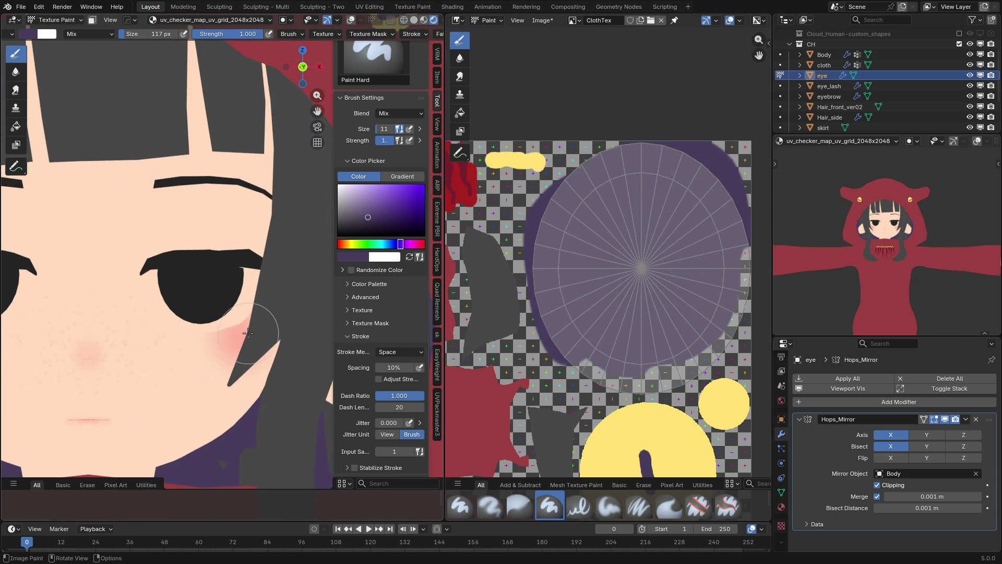
key("ctrl+Tab")
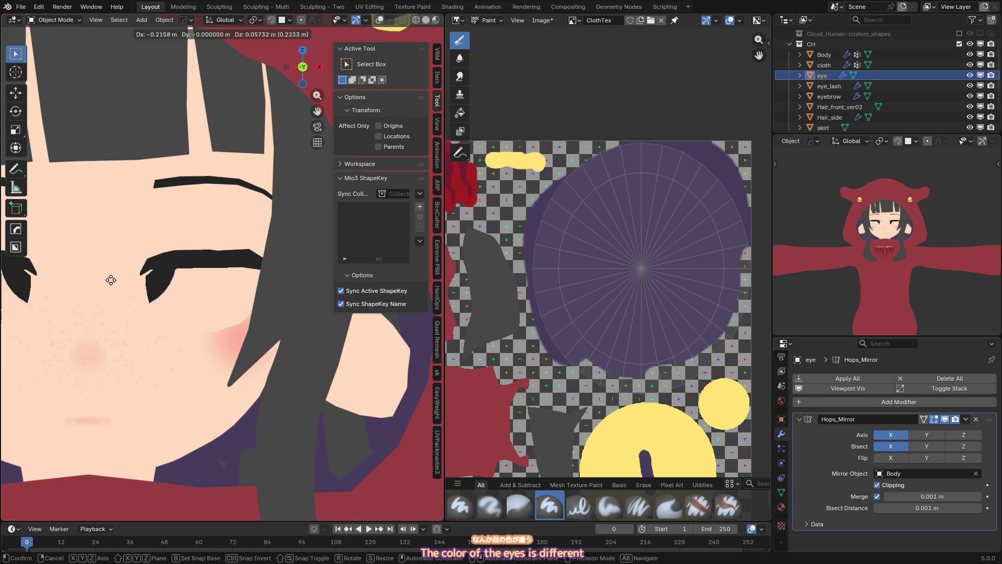
- Replace the eye's UV checker material with Cloth from the Material tab
left_click(781, 507)
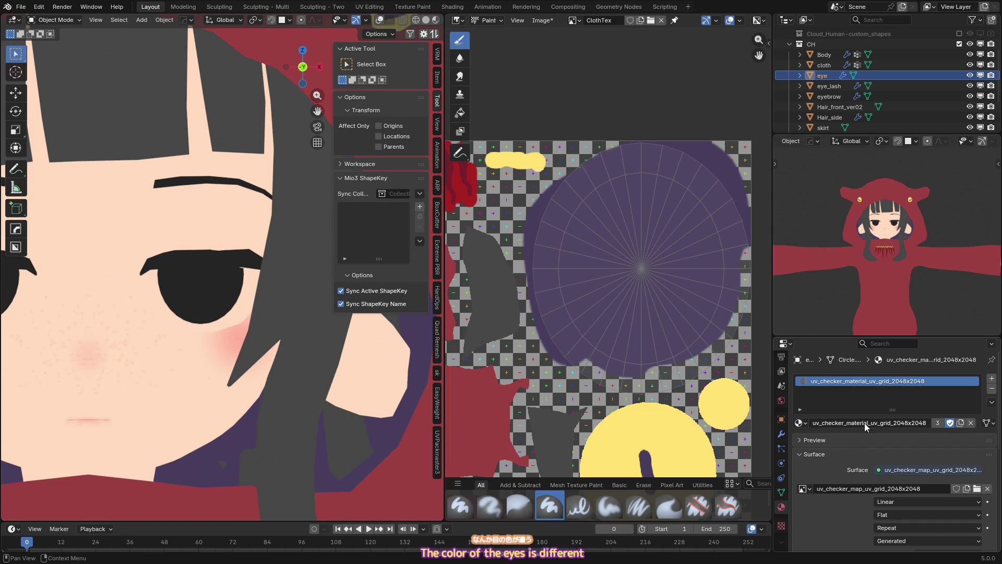
left_click(799, 423)
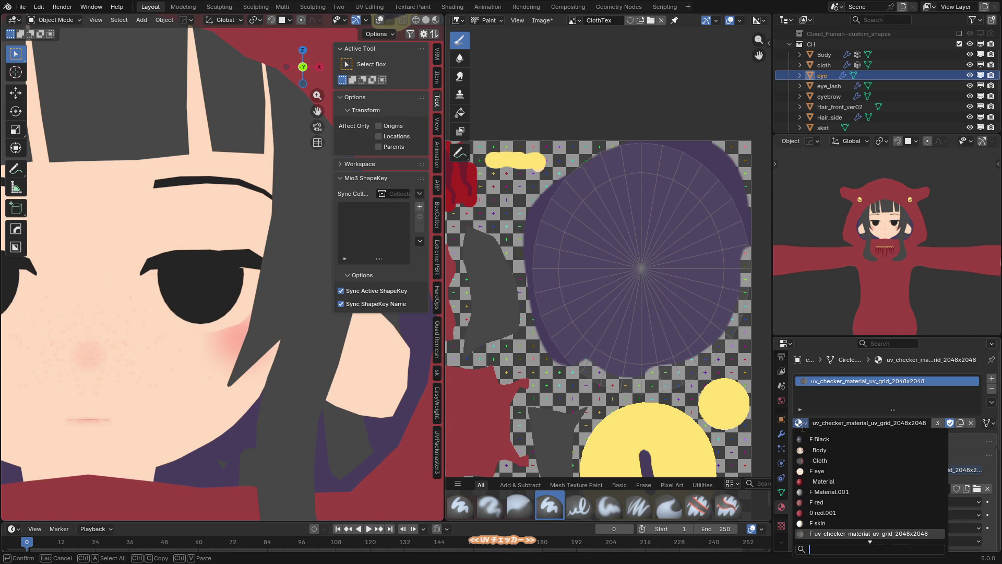
left_click(820, 461)
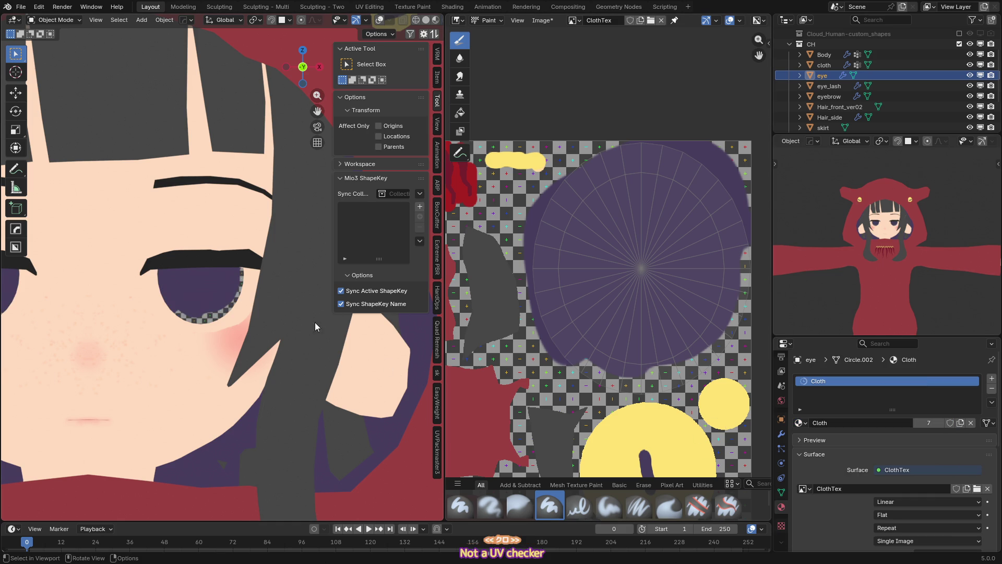
mouse_move(611, 325)
left_mouse_down()
mouse_move(590, 363)
mouse_move(637, 374)
mouse_move(683, 357)
mouse_move(710, 332)
mouse_move(725, 198)
mouse_move(632, 158)
mouse_move(574, 178)
mouse_move(559, 209)
left_mouse_up()
scroll(224, 306, "down", 8)
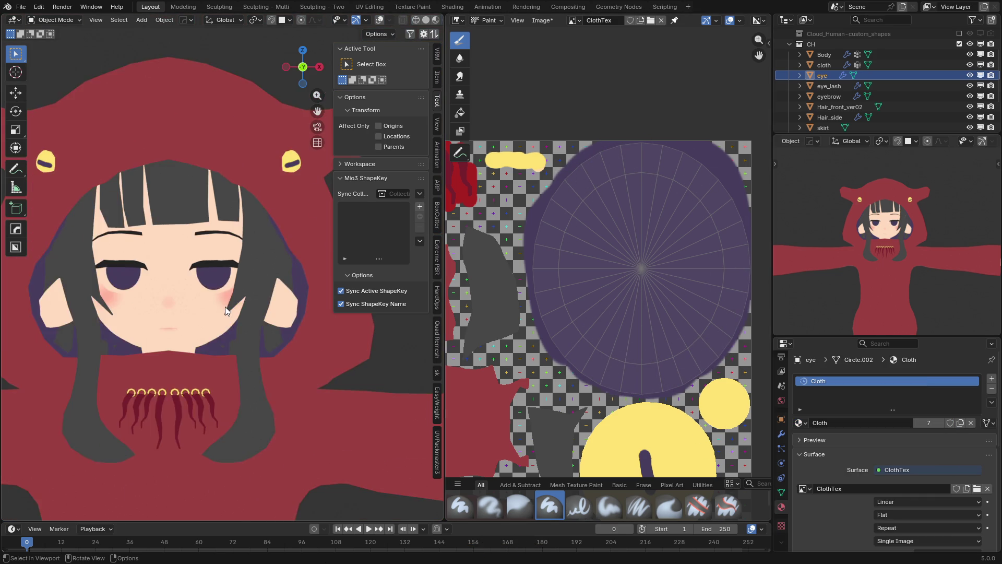
scroll(226, 311, "up", 5)
key("g")
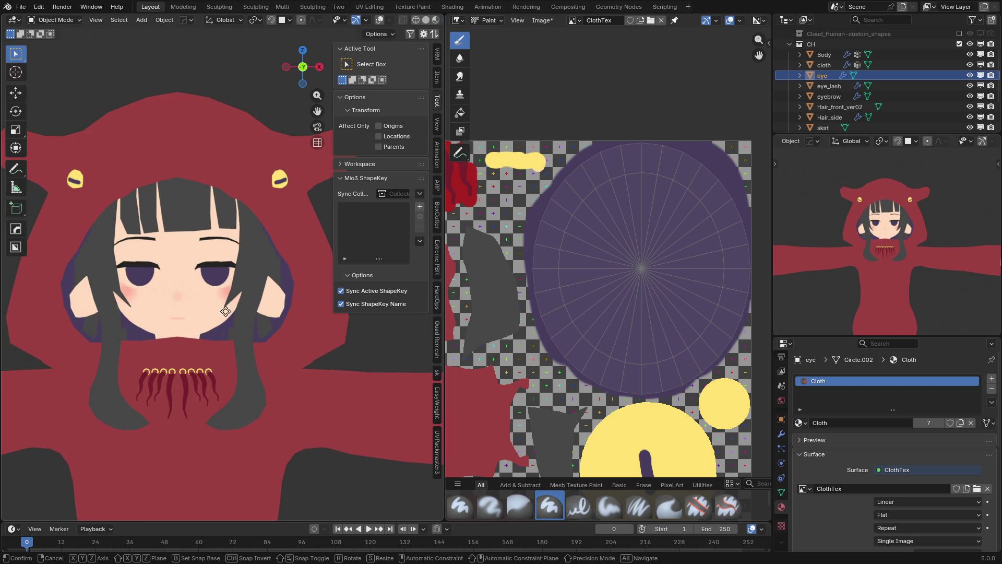
key("Escape")
key("ctrl+Tab")
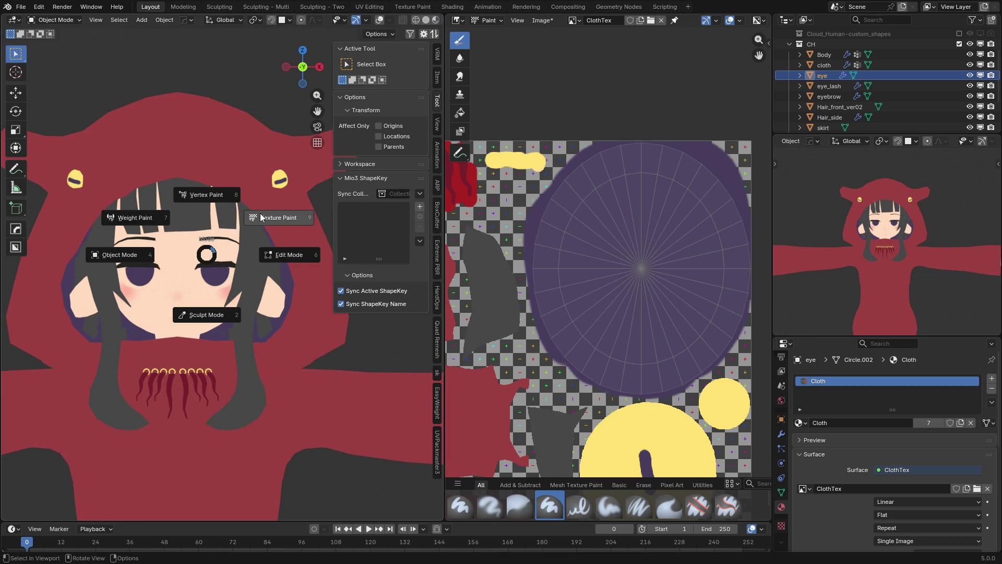
left_click(262, 218)
left_click(16, 125)
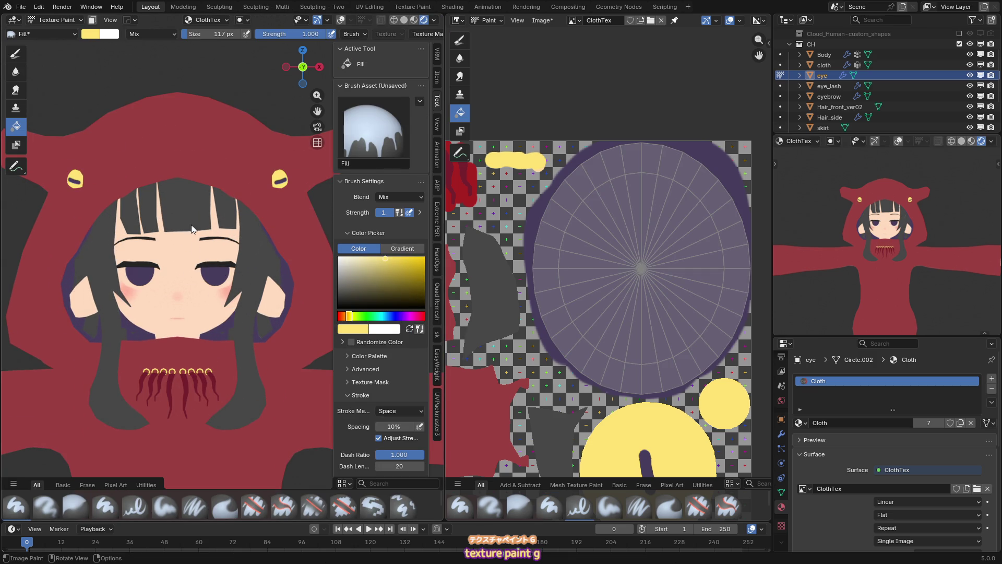
key("s")
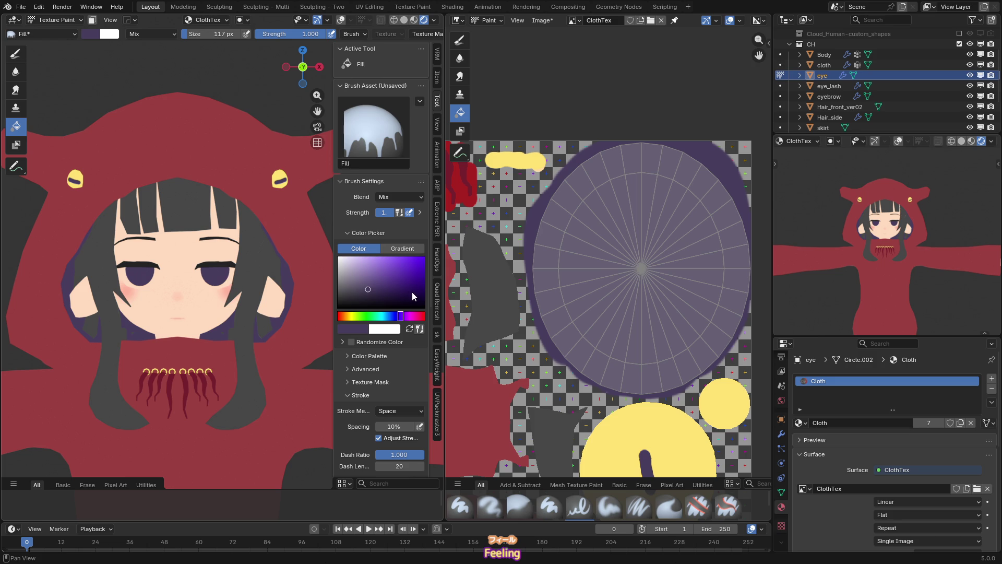
mouse_move(370, 291)
left_mouse_down()
mouse_move(359, 295)
mouse_move(370, 301)
mouse_move(405, 275)
left_mouse_up()
left_click(193, 282)
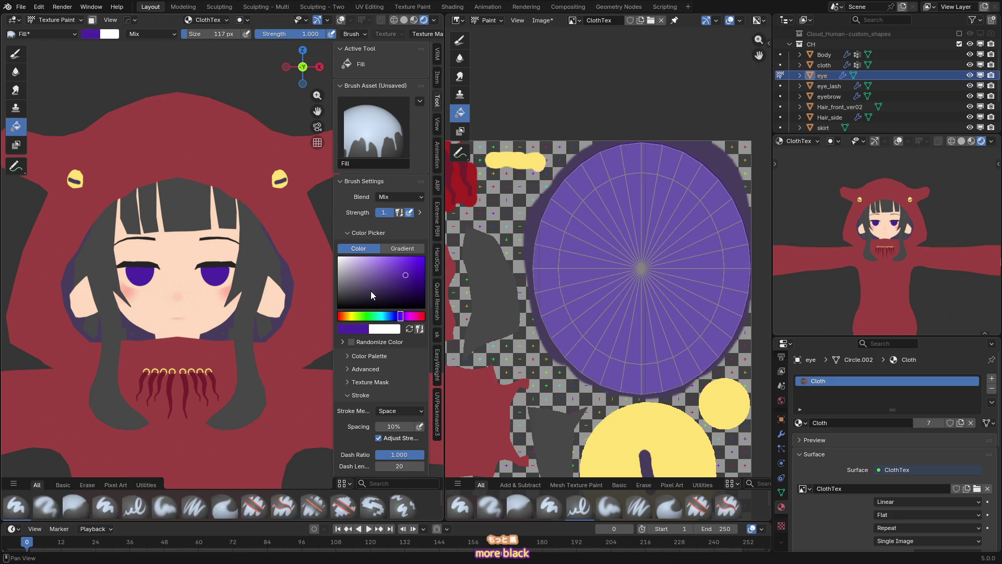
scroll(193, 282, "down", 5)
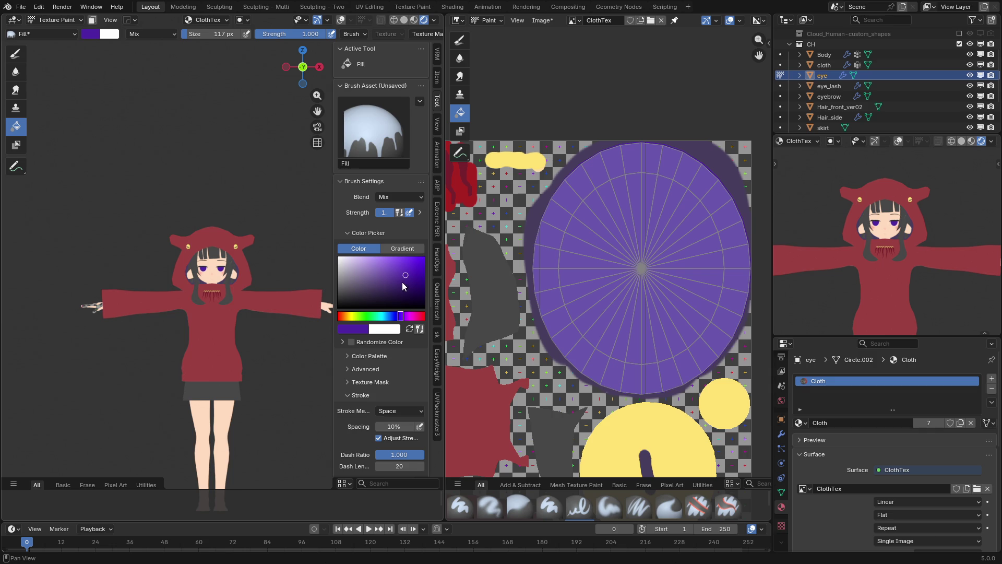
middle_click_drag(216, 301, 177, 259, "shift")
left_click_drag(401, 316, 419, 316)
left_click(261, 253)
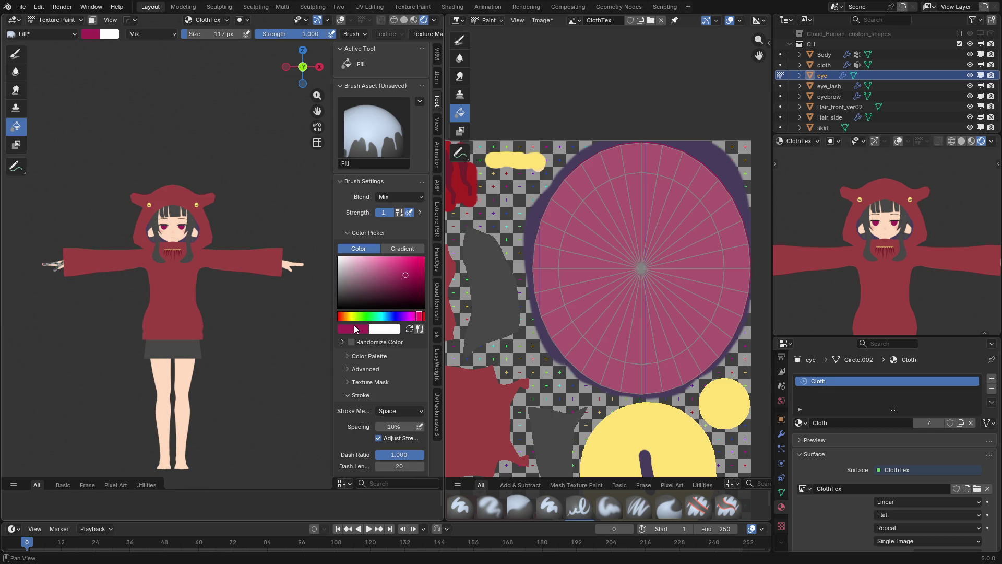
left_click_drag(358, 316, 346, 316)
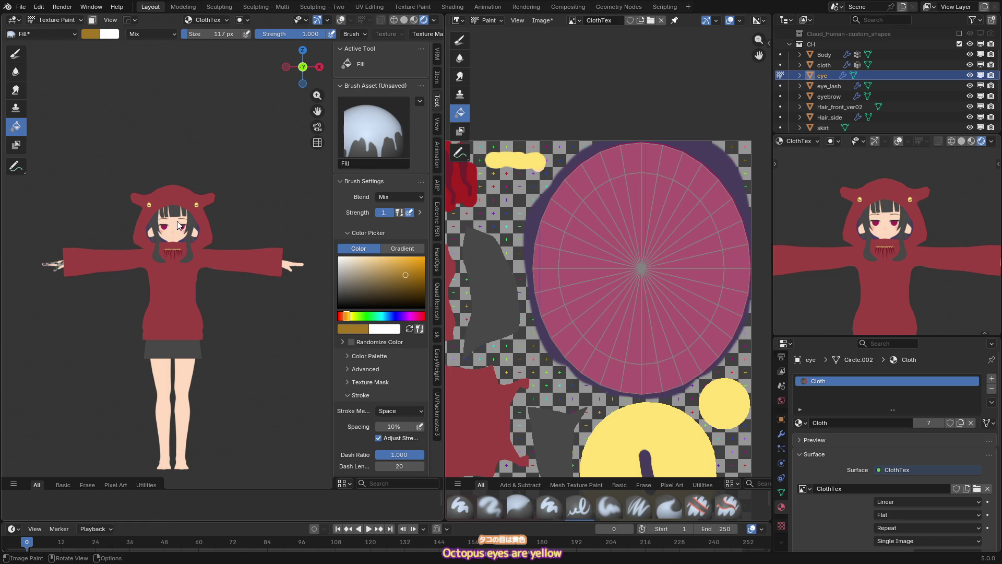
left_click(179, 224)
scroll(194, 280, "up", 5)
left_click_drag(340, 279, 423, 258)
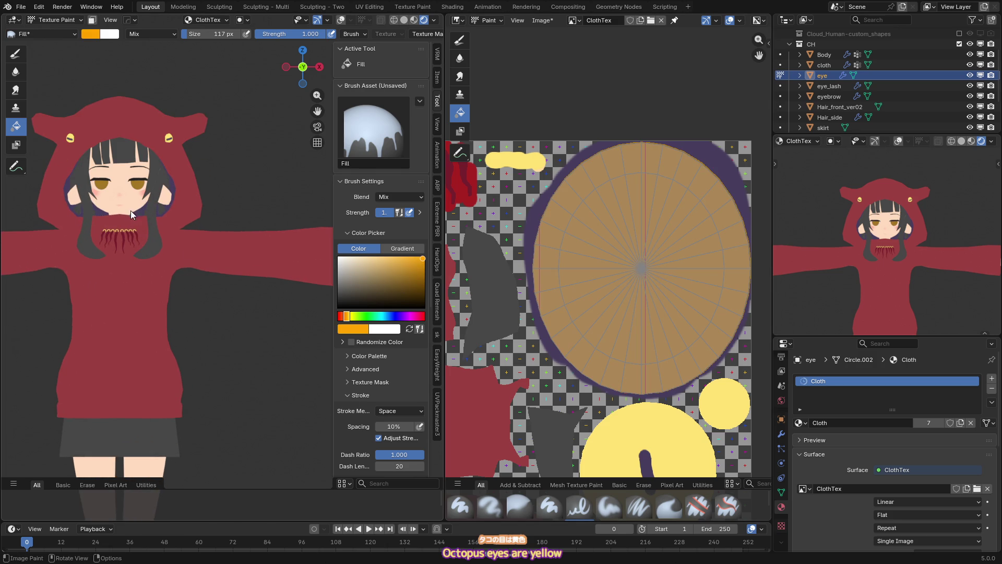
left_click(130, 213)
left_click_drag(372, 294, 339, 297)
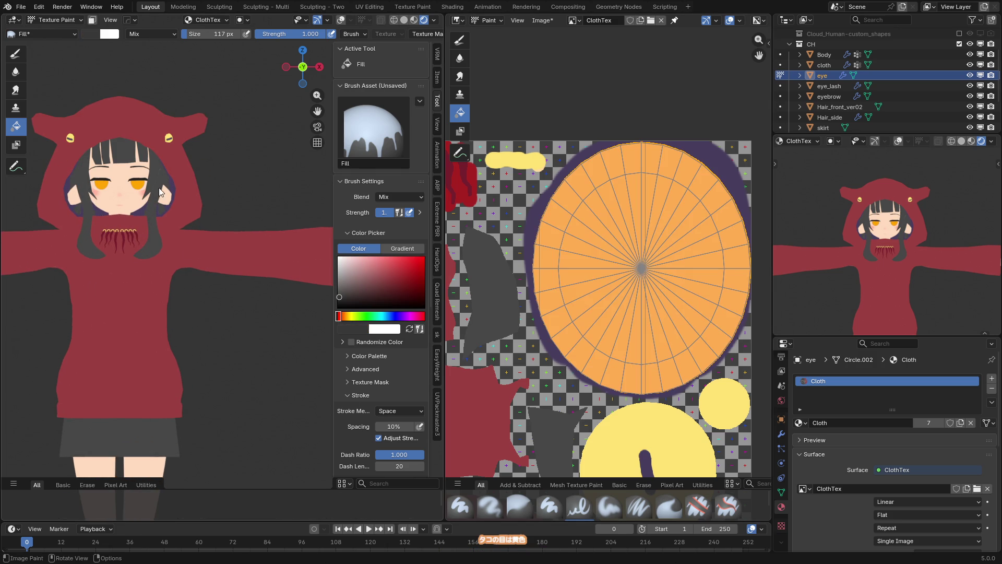
left_click(155, 227)
scroll(130, 221, "up", 3)
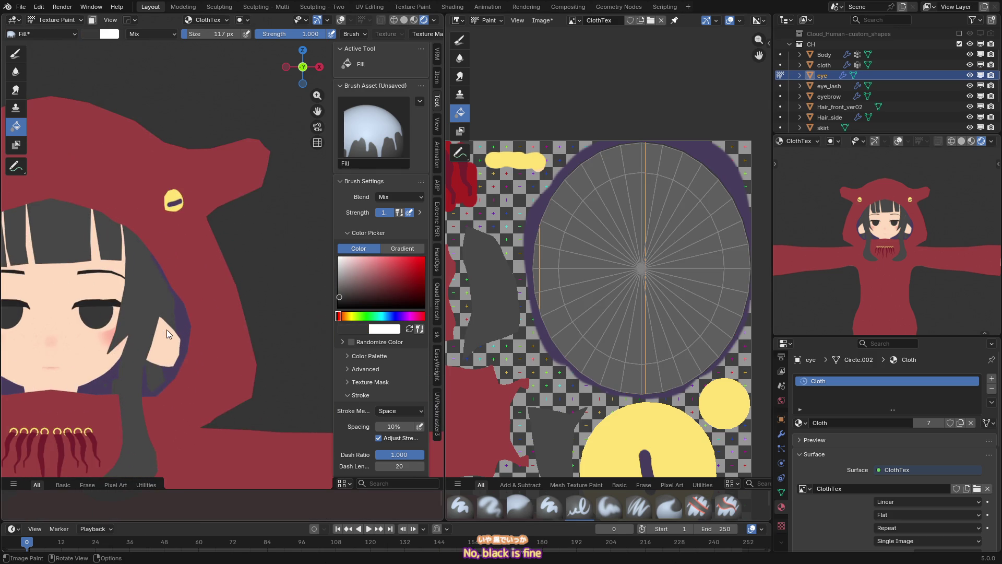
scroll(233, 289, "up", 2)
key("s")
left_click(257, 257)
scroll(198, 374, "down", 4)
scroll(192, 383, "up", 6)
scroll(195, 381, "up", 2)
key("b")
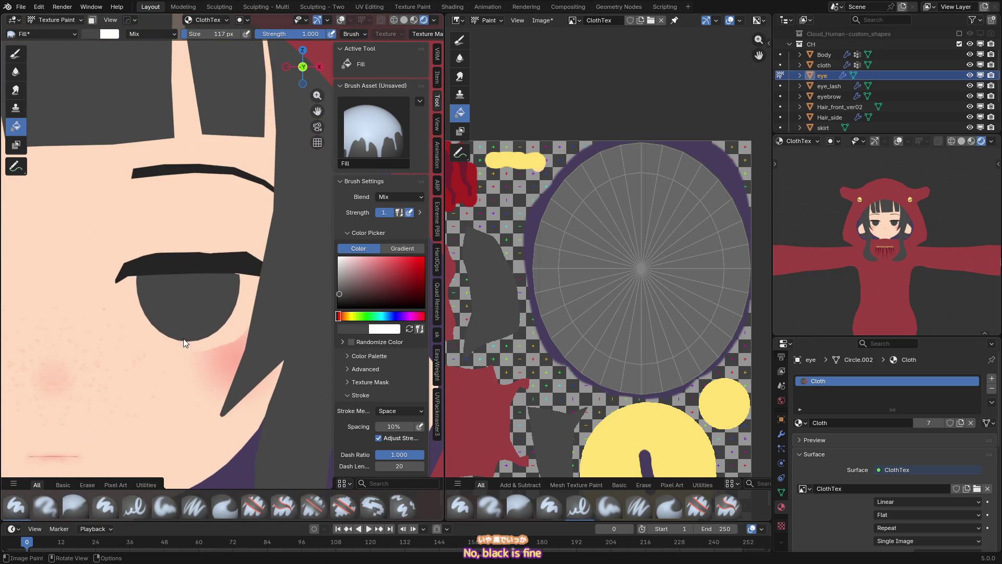
left_click(384, 295)
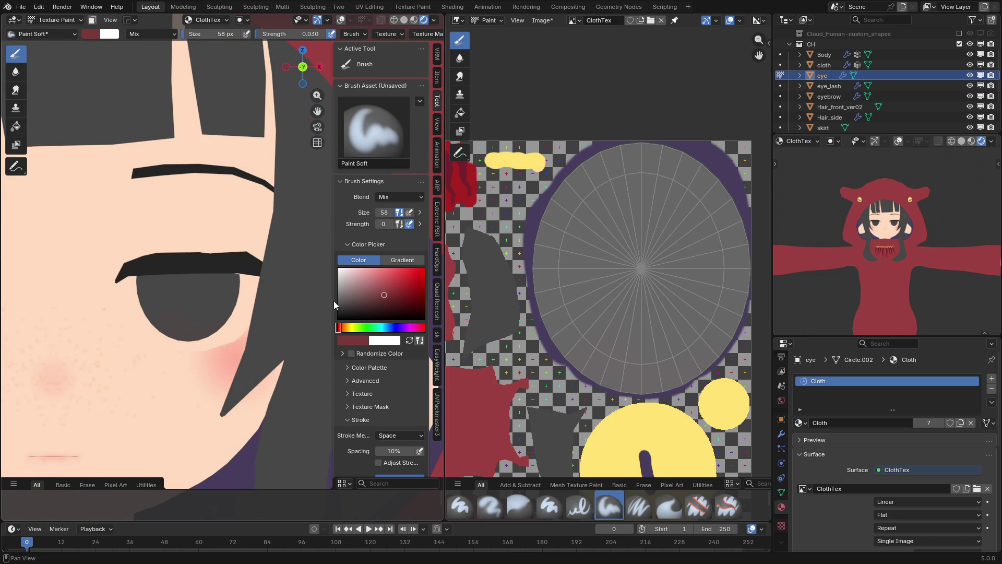
key("ctrl+z")
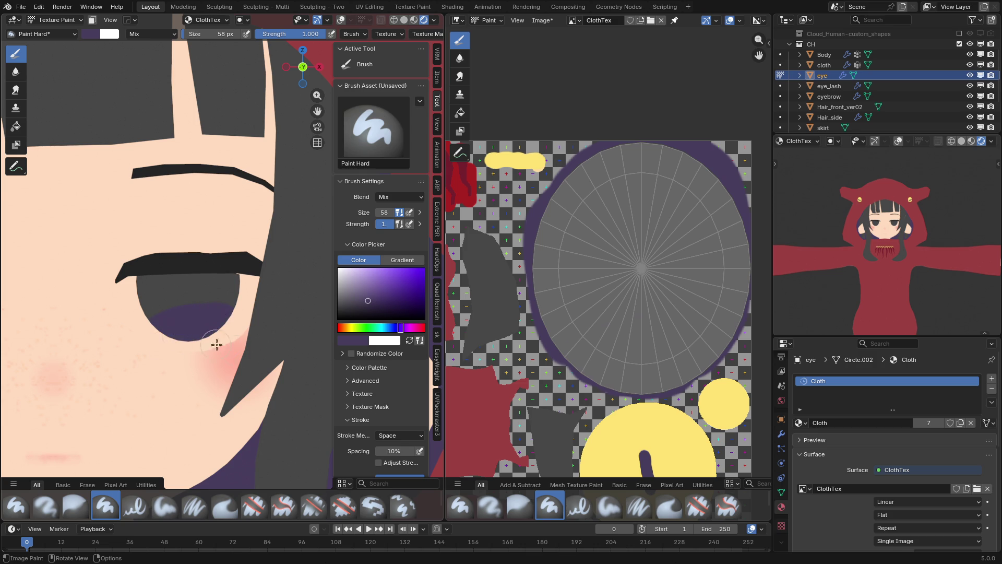
key("KP_Decimal")
key("bracketright")
left_click_drag(344, 303, 360, 284)
left_click(208, 289)
key("ctrl+z")
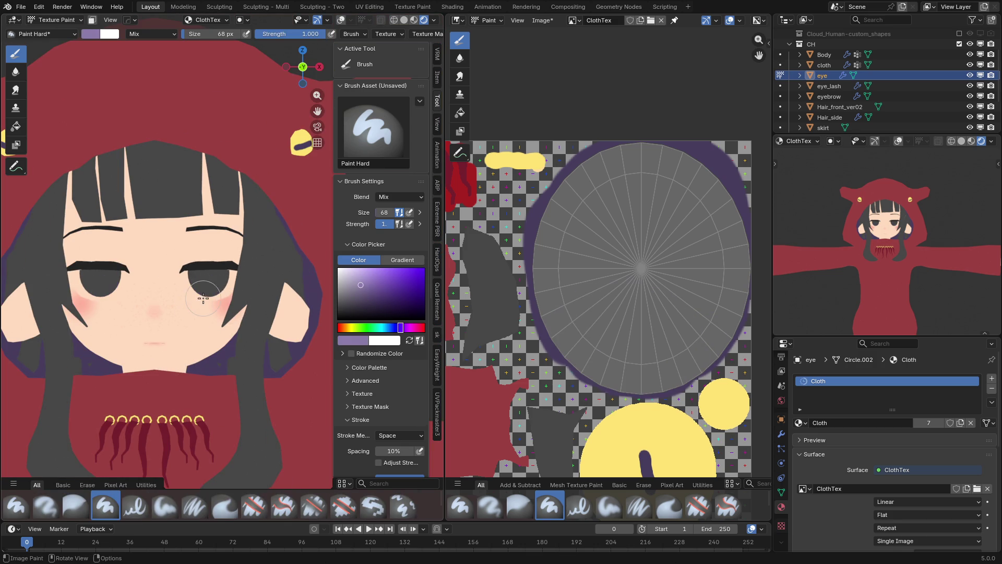
key("bracketleft")
left_click(209, 294)
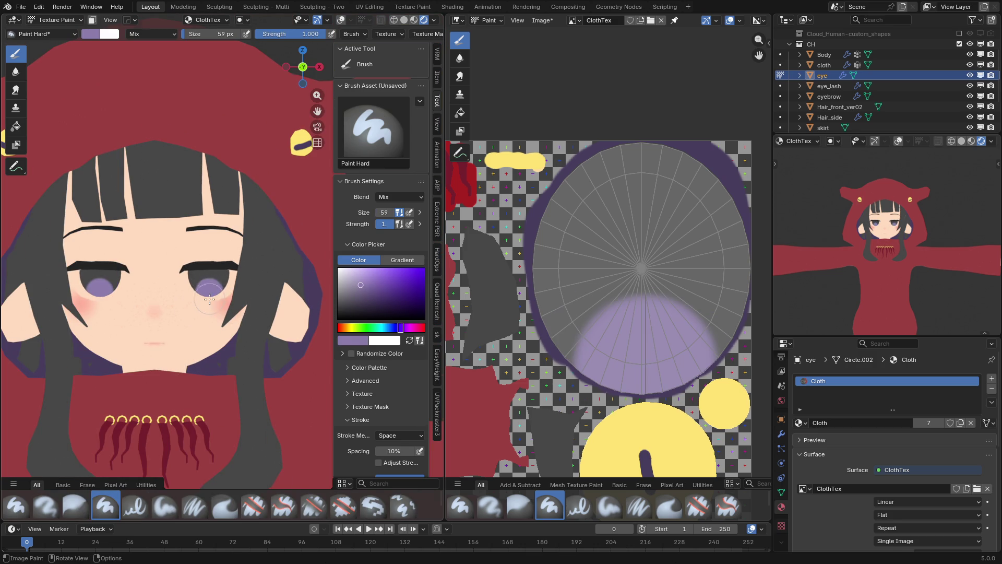
scroll(209, 294, "down", 5)
scroll(222, 333, "up", 8)
key("bracketright")
key("bracketright")
key("bracketright")
key("ctrl+z")
left_click(207, 327)
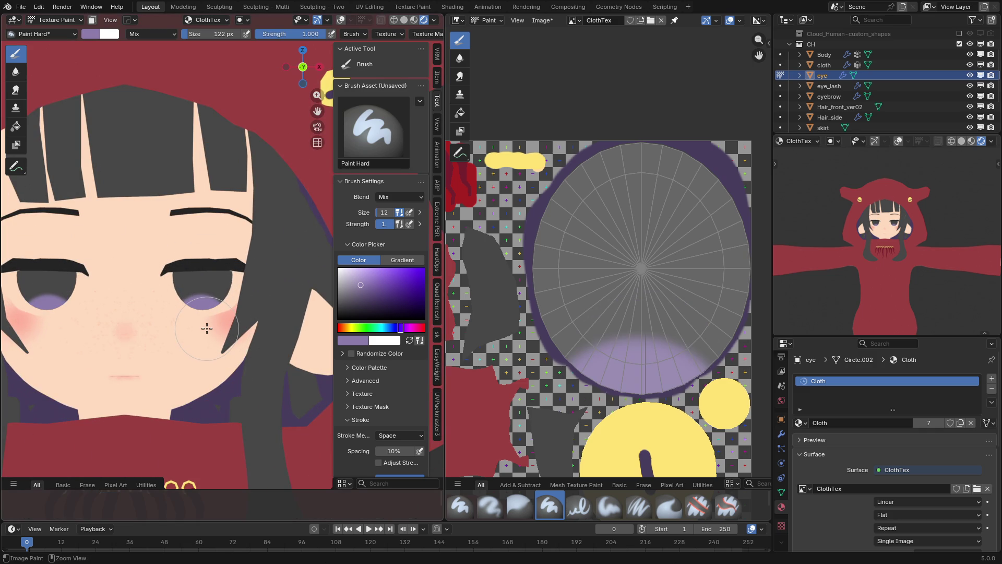
scroll(207, 327, "down", 2)
scroll(902, 226, "up", 6)
scroll(902, 226, "down", 2)
key("bracketright")
key("ctrl+z")
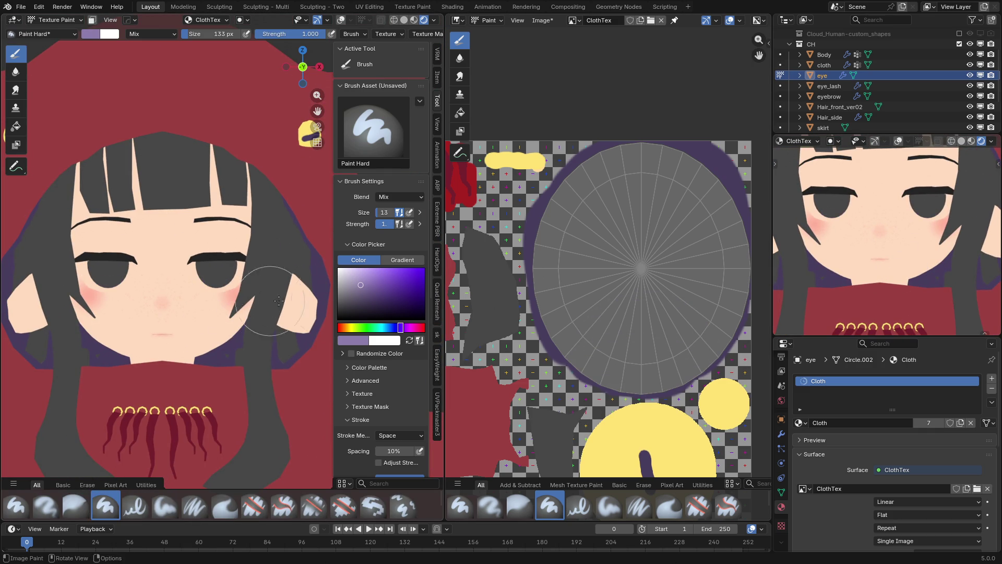
left_click_drag(391, 328, 348, 328)
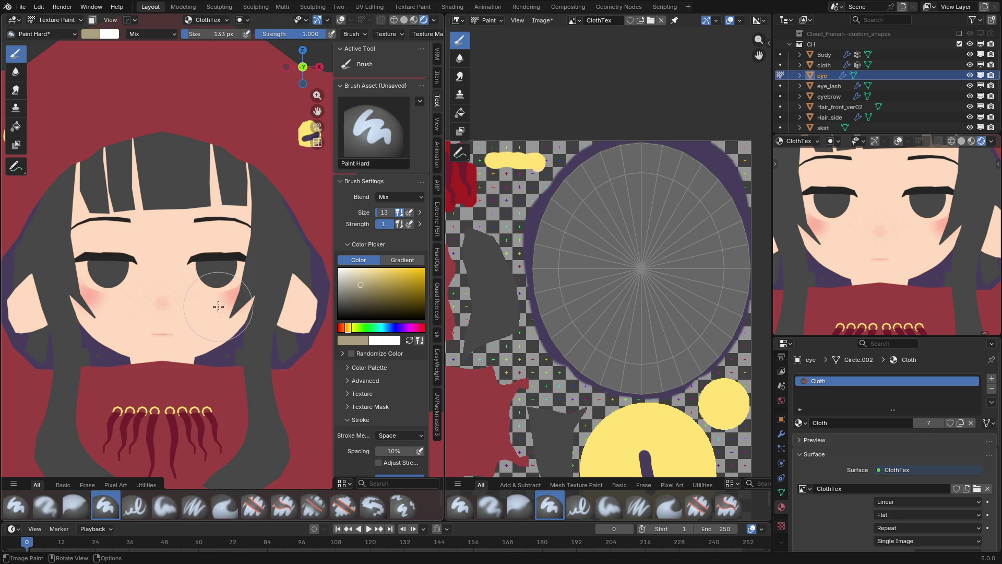
left_click(218, 306)
key("ctrl+z")
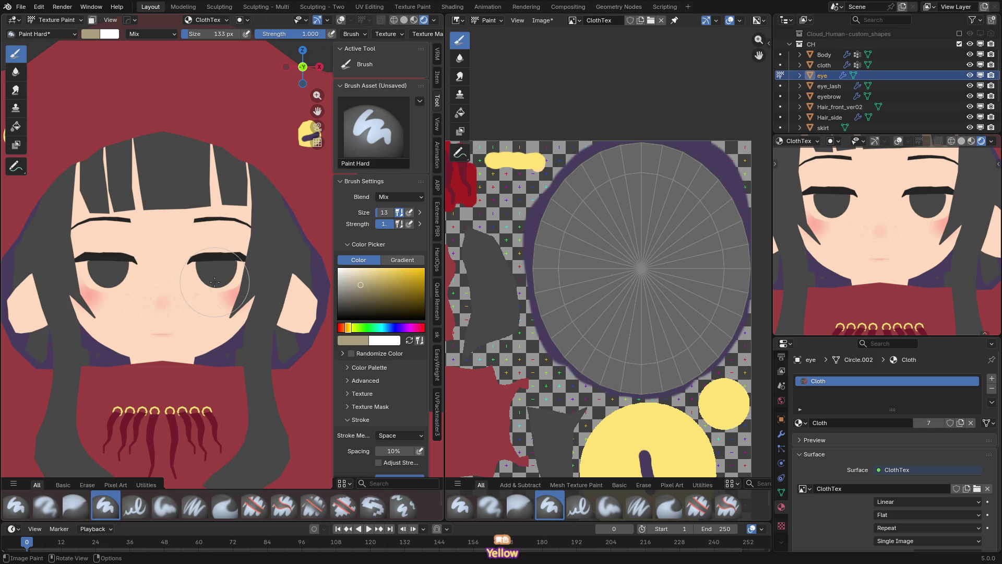
left_click(16, 126)
left_click_drag(339, 298, 340, 298)
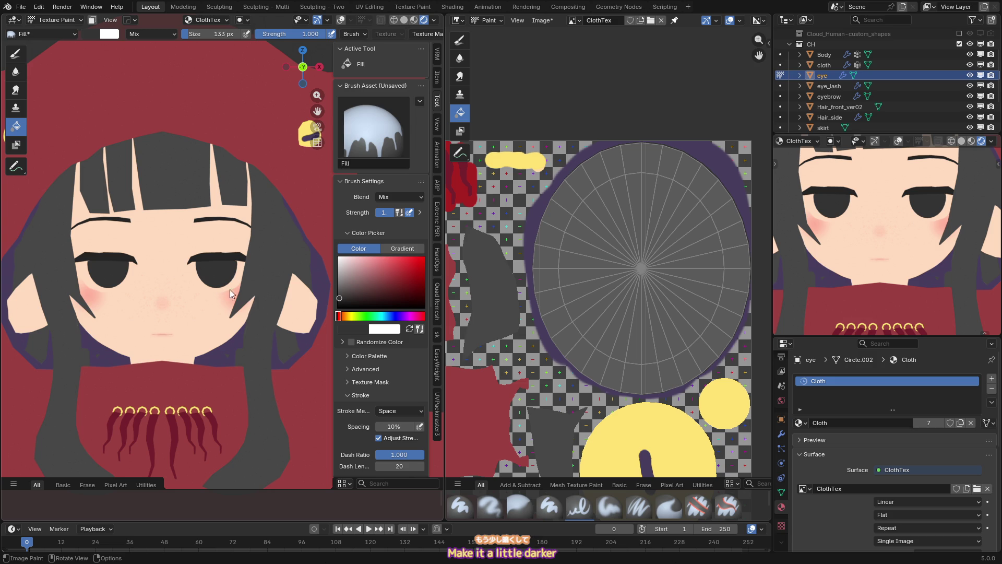
- Fill both irises with the darker grey, then undo a trial brightening brush stroke
left_click(340, 301)
left_click(231, 297)
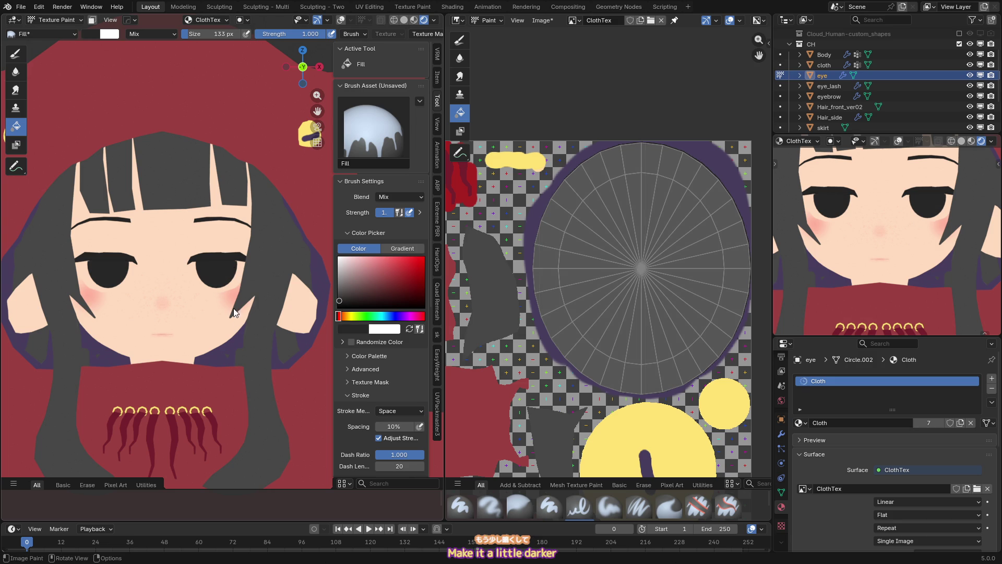
key("d")
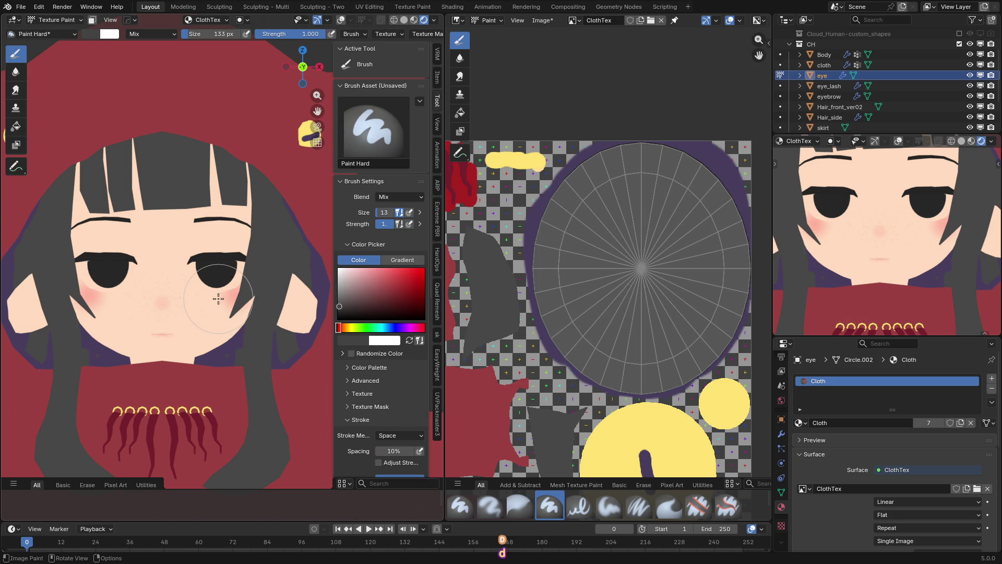
left_click_drag(217, 291, 213, 309)
key("ctrl+z")
- With a 118 px brush, dab lighter grey onto the irises and shade their tops grey
key("bracketleft")
left_click(217, 295)
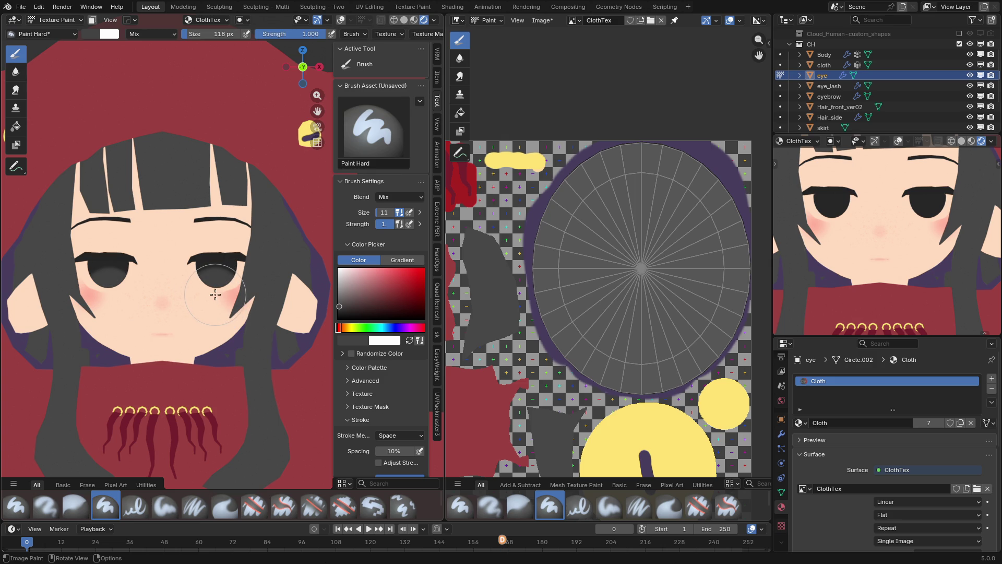
scroll(204, 334, "down", 5)
scroll(206, 334, "up", 4)
key("ctrl+z")
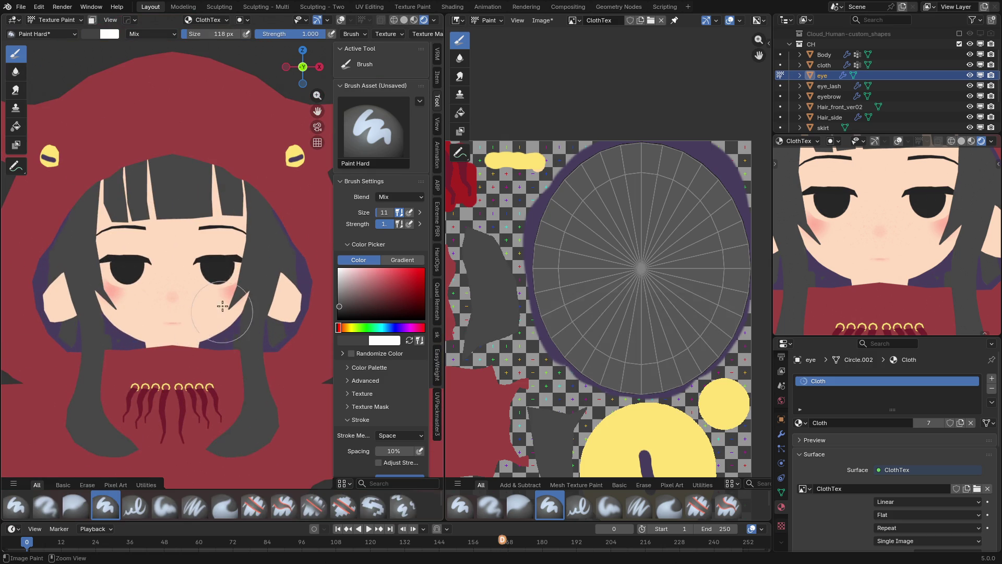
left_click(218, 308)
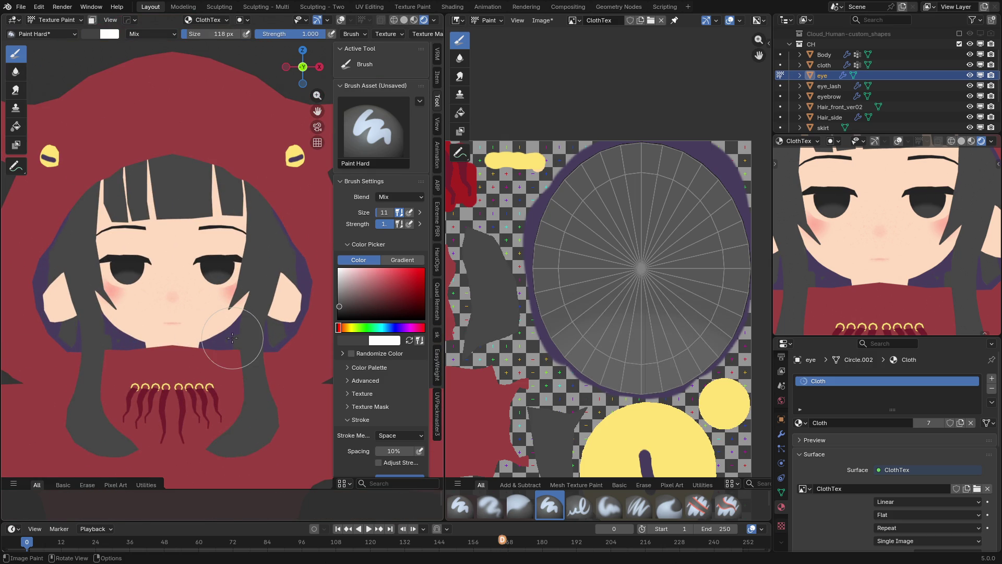
scroll(232, 338, "down", 5)
scroll(233, 343, "up", 5)
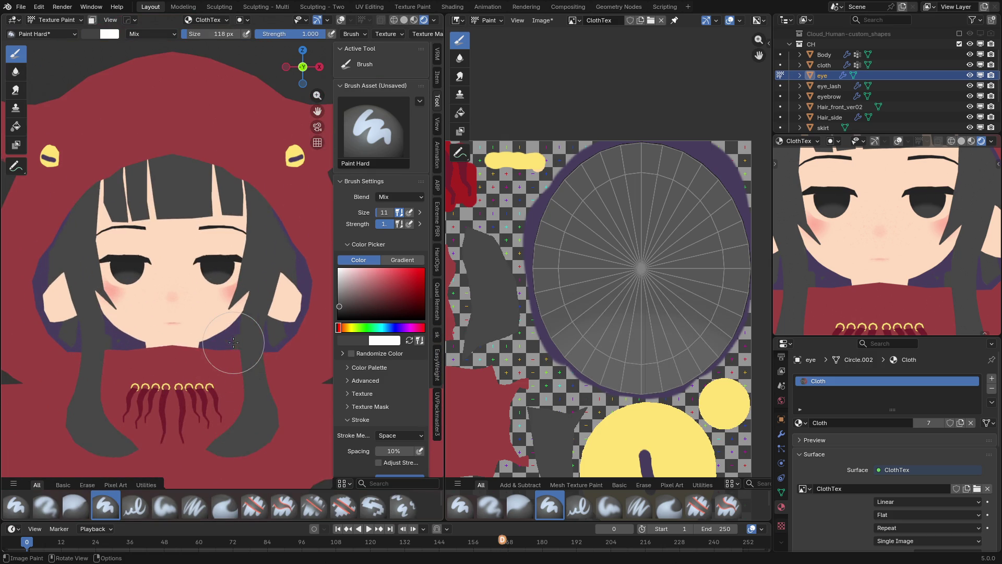
left_click_drag(350, 300, 339, 293)
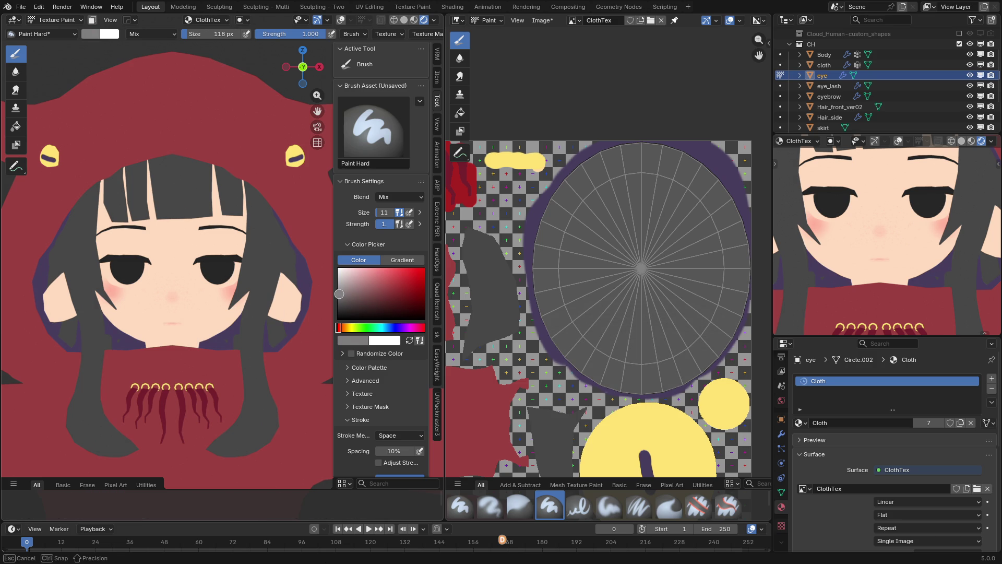
left_click(218, 301)
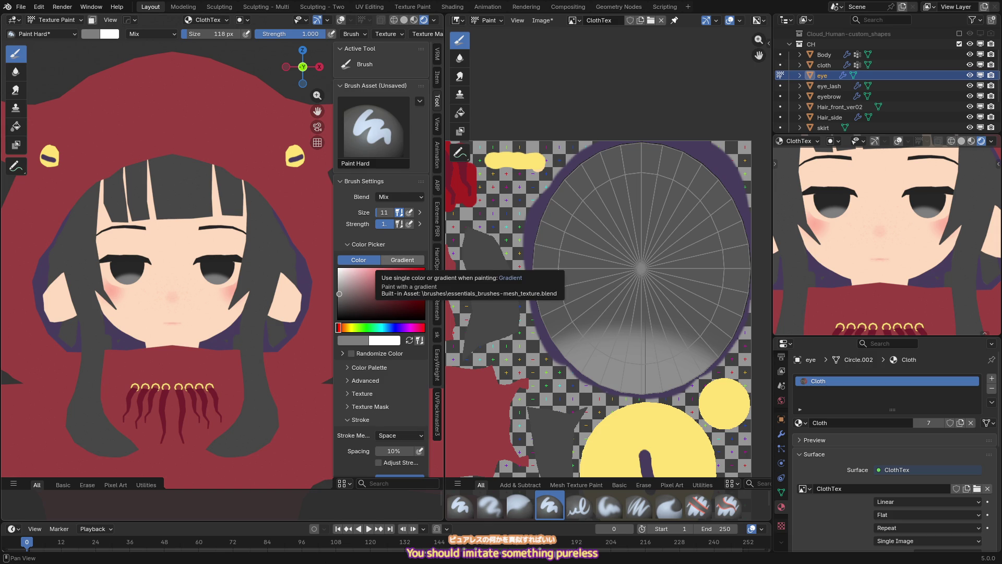
- Undo the grey gradient so the irises return to flat very dark grey
key("ctrl+z")
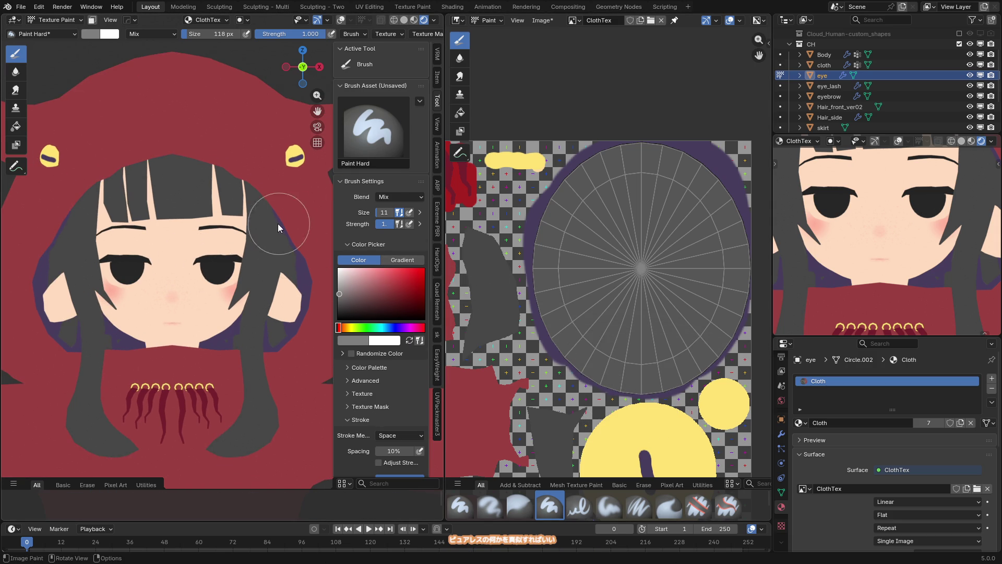
- Sample the yellow on the texture and fill both irises with it
key("ctrl+z")
key("s")
left_click(234, 281)
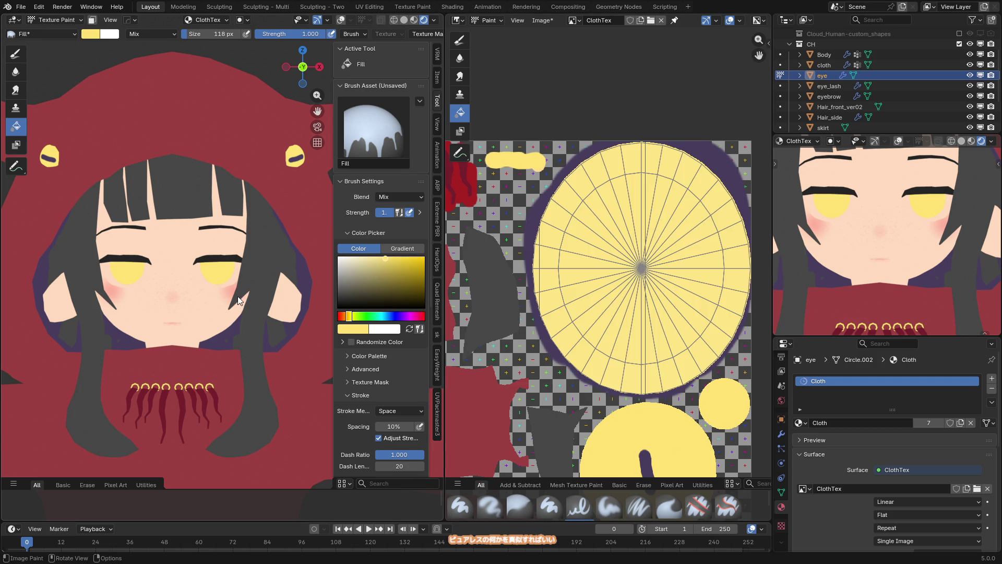
scroll(267, 214, "up", 1)
- With a 15 px Paint Hard brush, draw short dark slit lines across both yellow eyes
key("ctrl+z")
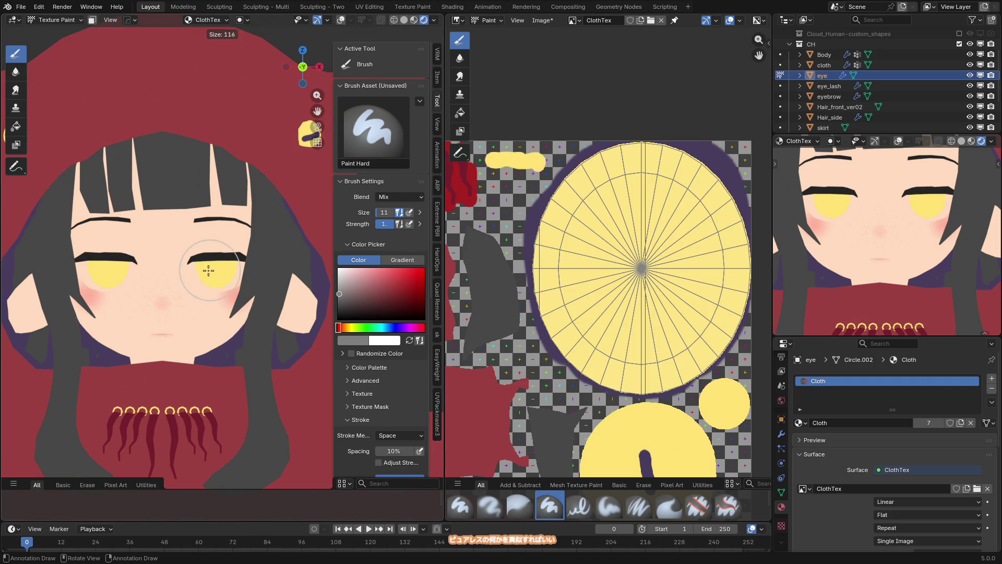
left_click(308, 133)
left_click_drag(206, 273, 235, 273)
scroll(235, 284, "down", 3)
scroll(234, 284, "up", 2)
key("ctrl+z")
scroll(202, 276, "up", 2)
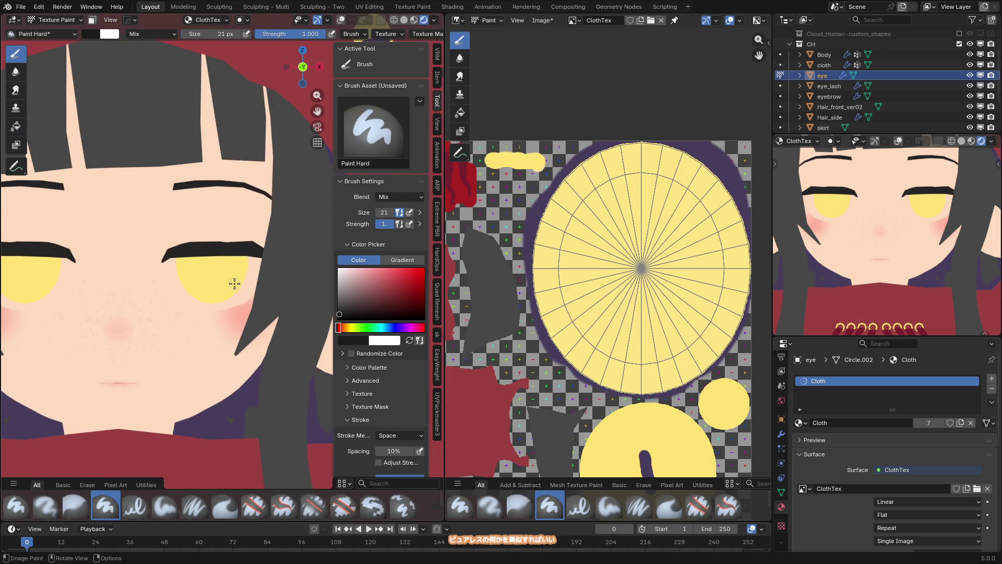
left_click(202, 276)
left_click_drag(196, 277, 210, 277)
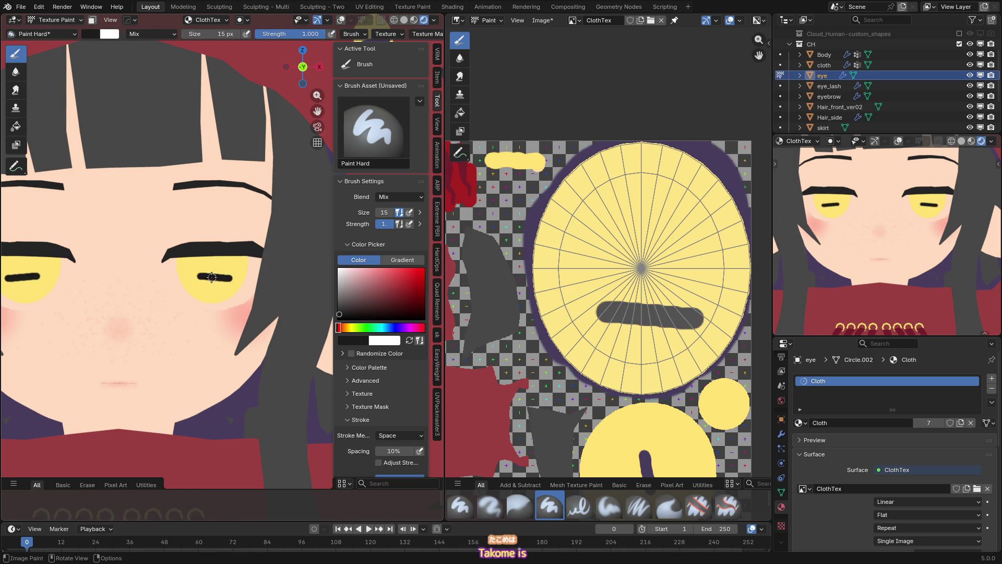
scroll(228, 277, "down", 5)
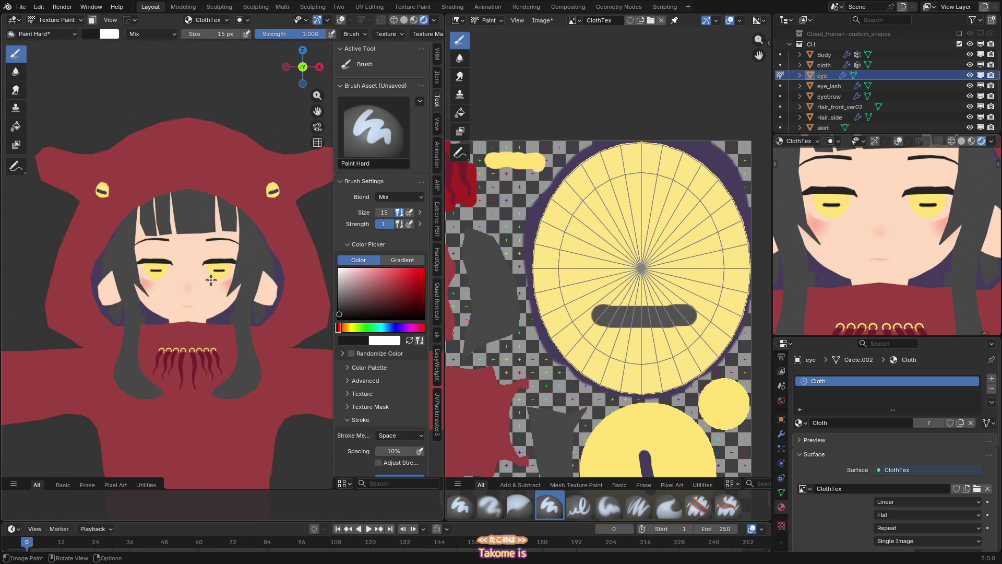
scroll(874, 262, "down", 5)
scroll(902, 273, "down", 3)
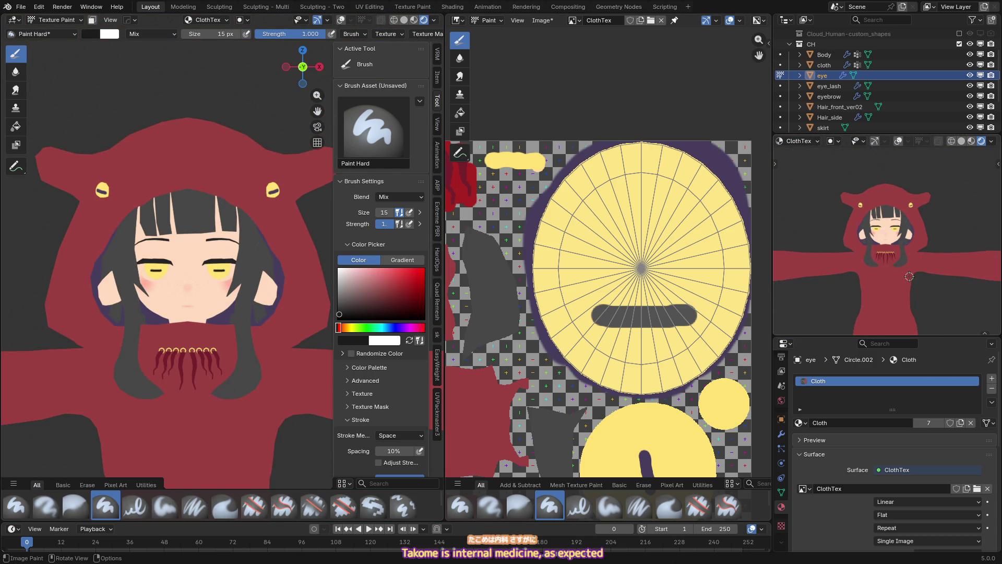
scroll(910, 277, "up", 5)
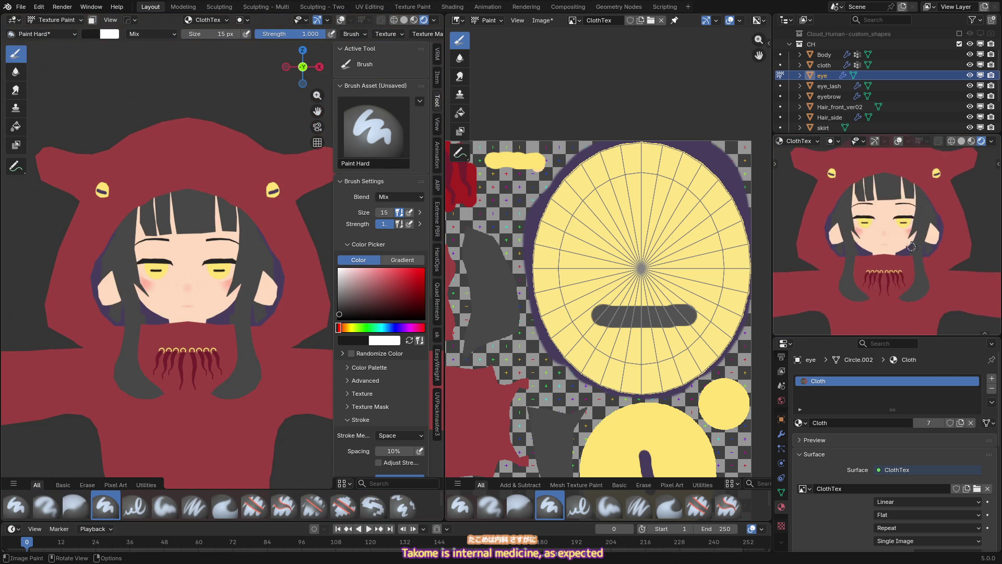
scroll(284, 291, "up", 2)
scroll(284, 290, "up", 2)
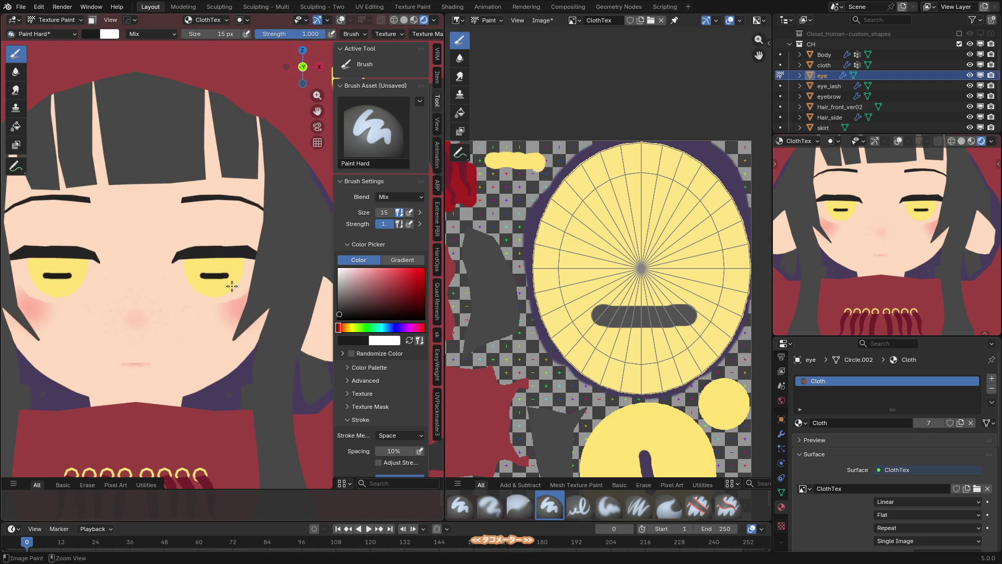
scroll(233, 284, "up", 2)
- Remove the thin black line, then try dark blobs over the eye at 120 px and 173 px
key("ctrl+z")
key("f")
left_click(228, 306)
left_click(221, 323)
scroll(220, 323, "down", 4)
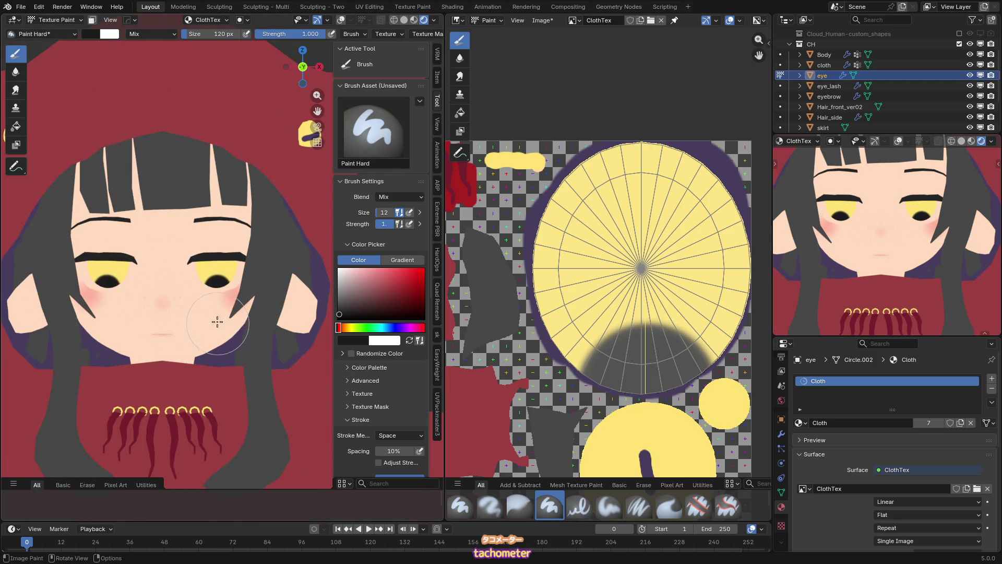
key("ctrl+z")
key("f")
left_click(220, 315)
left_click(221, 315)
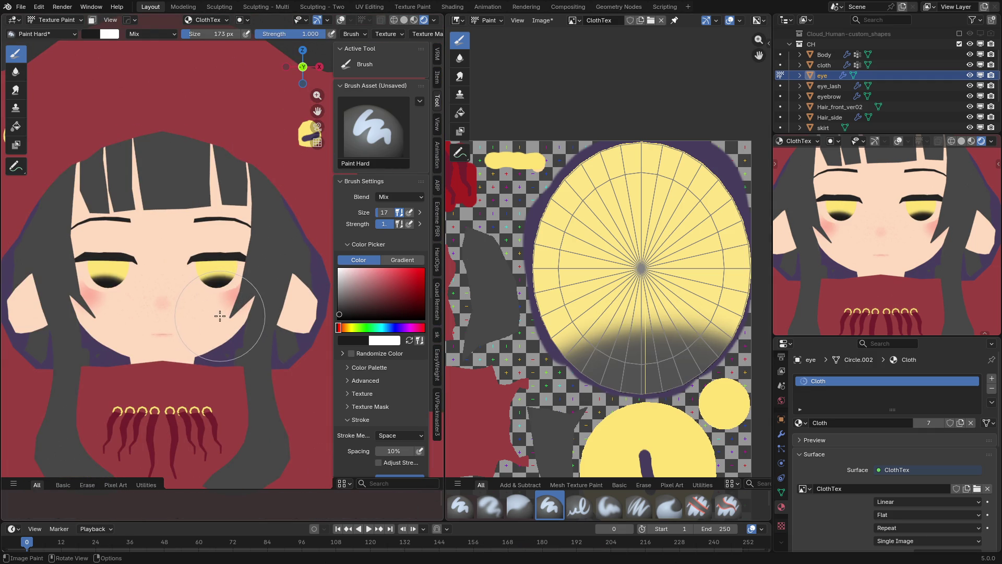
scroll(222, 322, "down", 3)
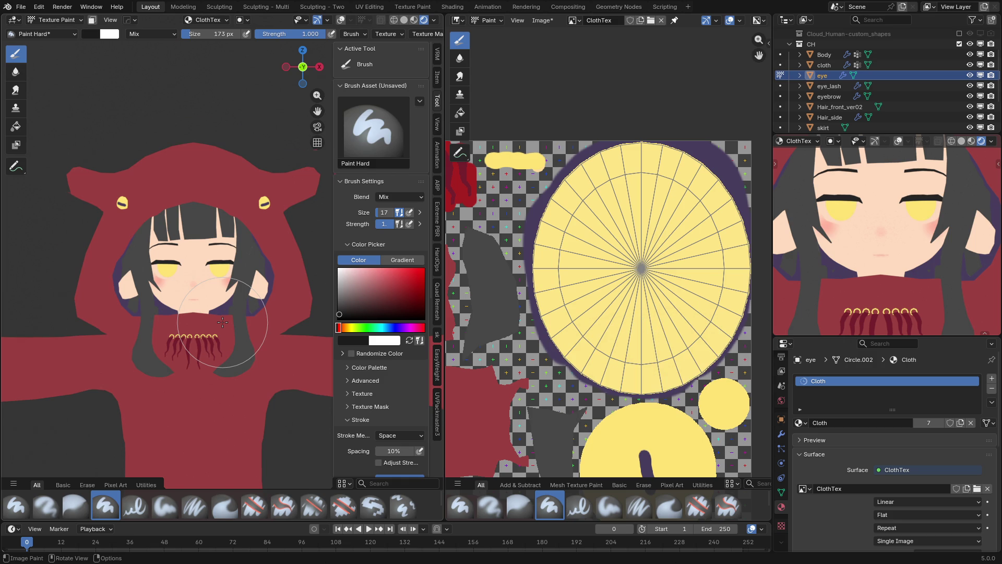
scroll(222, 322, "up", 6)
- With a 70 px brush, paint the upper eye dark, leaving a yellow band at the bottom
key("f")
left_click(197, 248)
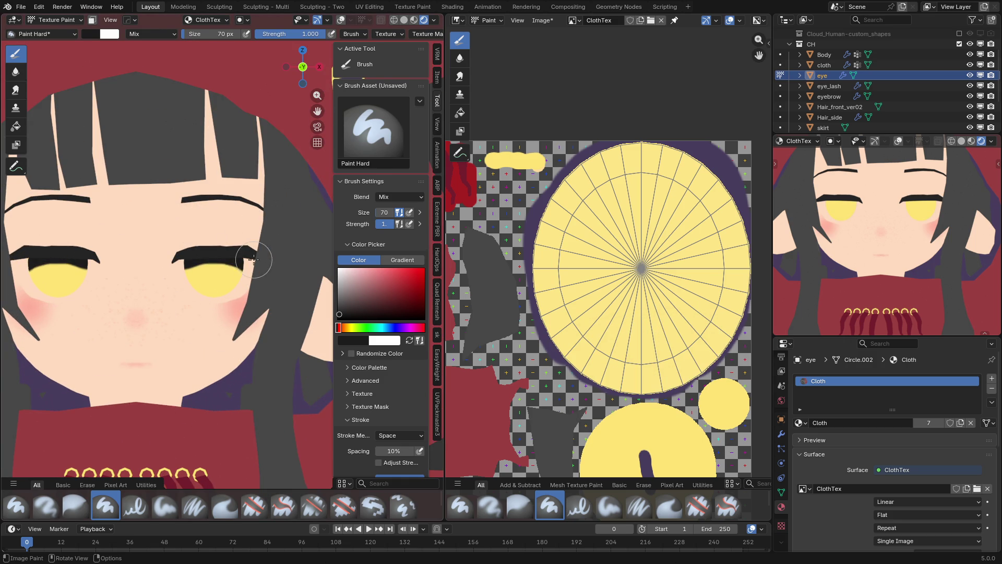
scroll(196, 310, "down", 6)
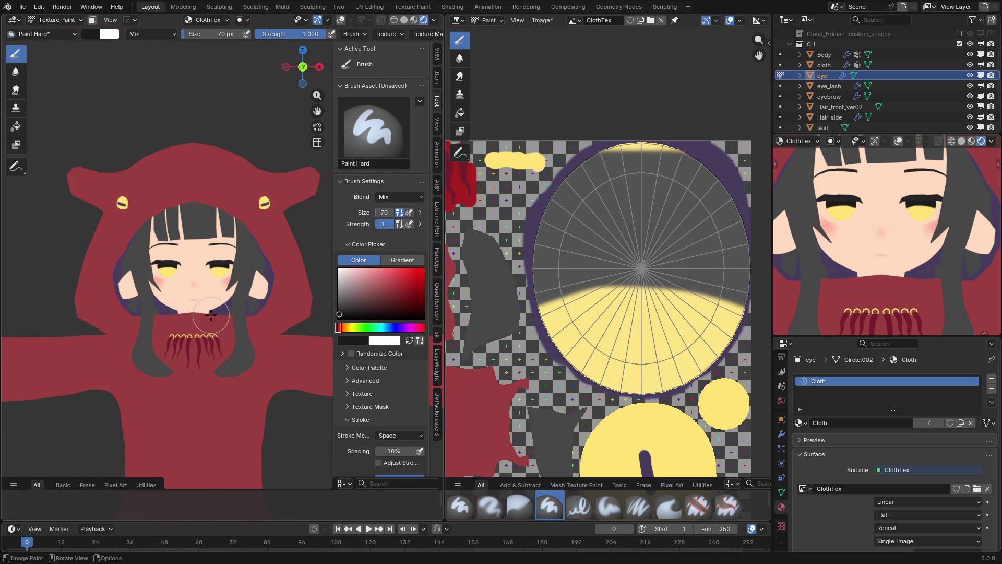
scroll(207, 313, "down", 2)
scroll(178, 269, "up", 8)
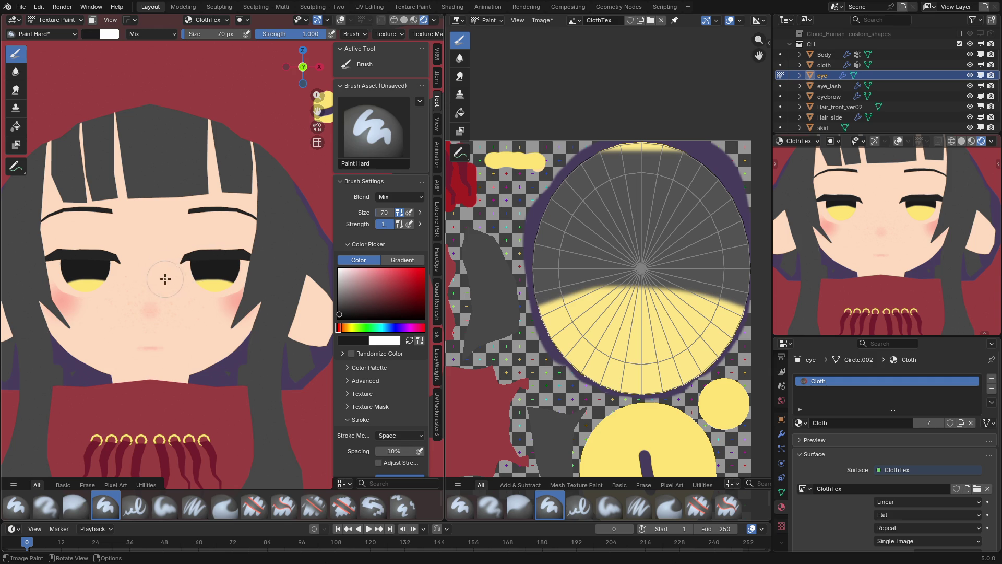
left_click(233, 267)
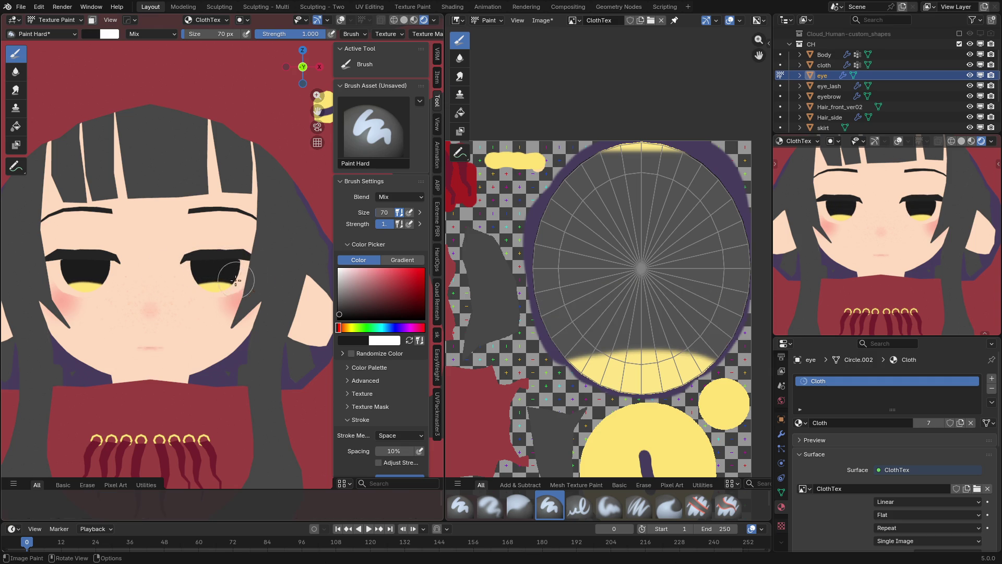
scroll(229, 289, "down", 4)
scroll(242, 309, "down", 2)
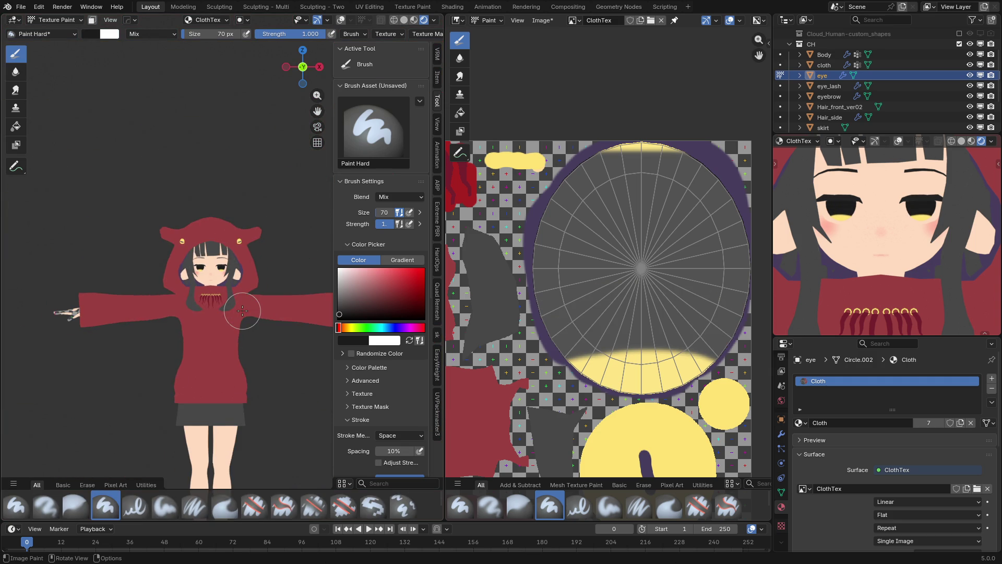
scroll(242, 310, "up", 10)
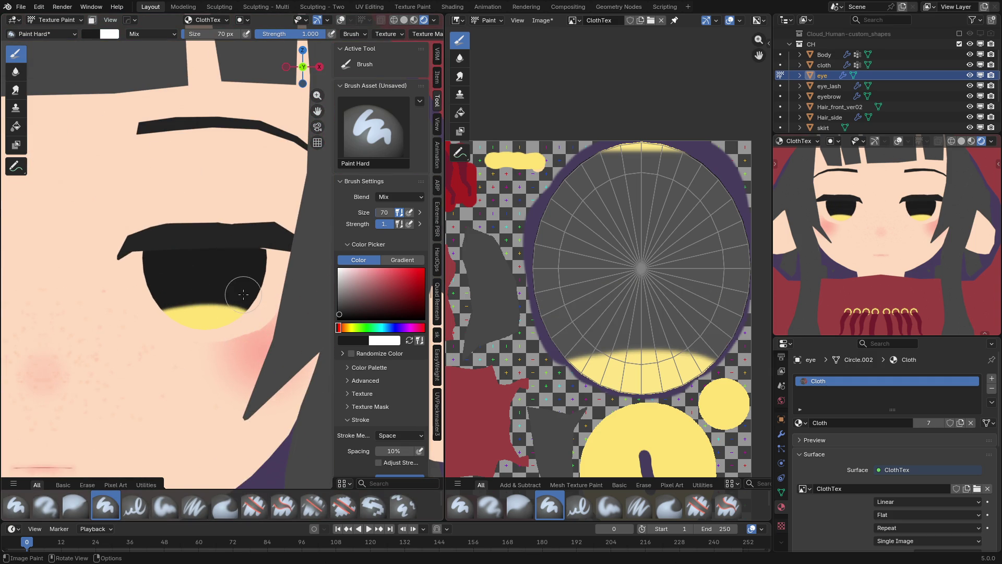
- At 34 px brush size, try dark strokes across the eye's top edge and undo them
key("f")
left_click(208, 295)
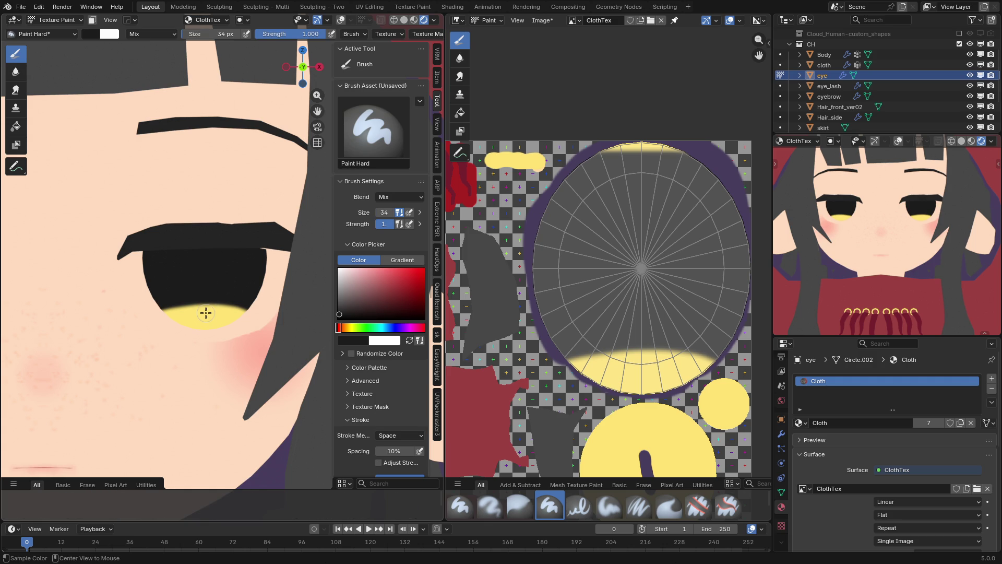
key("ctrl+z")
left_click_drag(172, 243, 286, 267)
key("ctrl+z")
mouse_move(182, 281)
left_mouse_down()
mouse_move(190, 245)
mouse_move(280, 268)
mouse_move(124, 282)
mouse_move(212, 268)
mouse_move(273, 284)
mouse_move(156, 277)
left_mouse_up()
key("ctrl+z")
- With an 80 px brush, paint the remaining yellow in both irises dark
key("f")
left_click(152, 273)
scroll(240, 298, "down", 6)
scroll(241, 298, "up", 3)
scroll(242, 298, "up", 1)
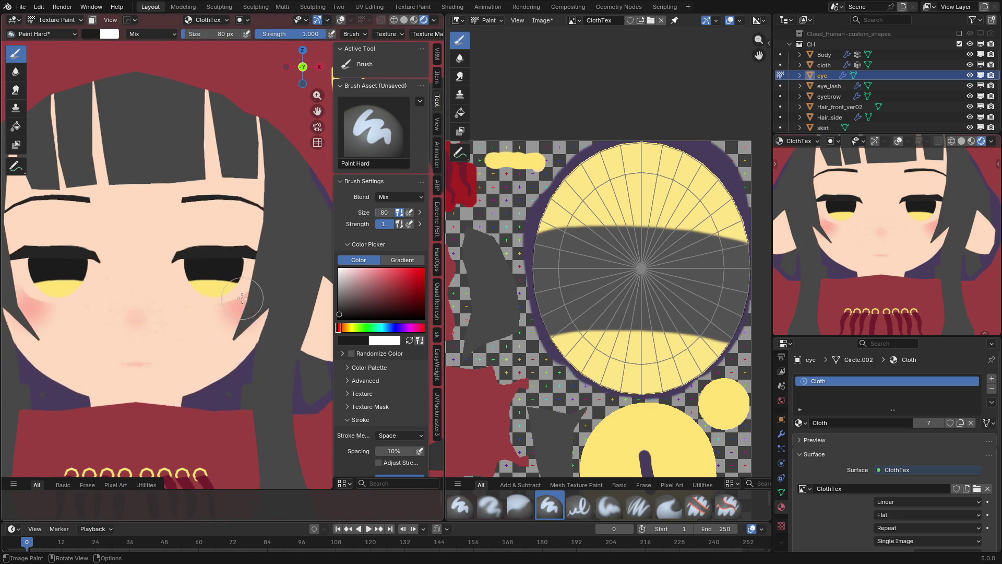
left_click_drag(267, 276, 204, 268)
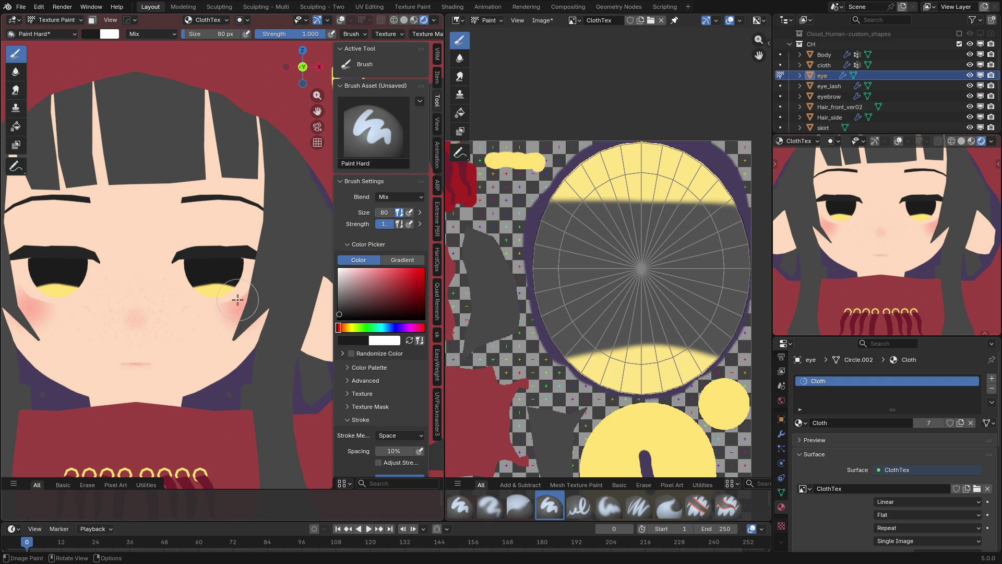
left_click(212, 294)
- Sample black and paint out the leftover yellow band on the eye texture at 122 px, with UV wireframe shown
key("s")
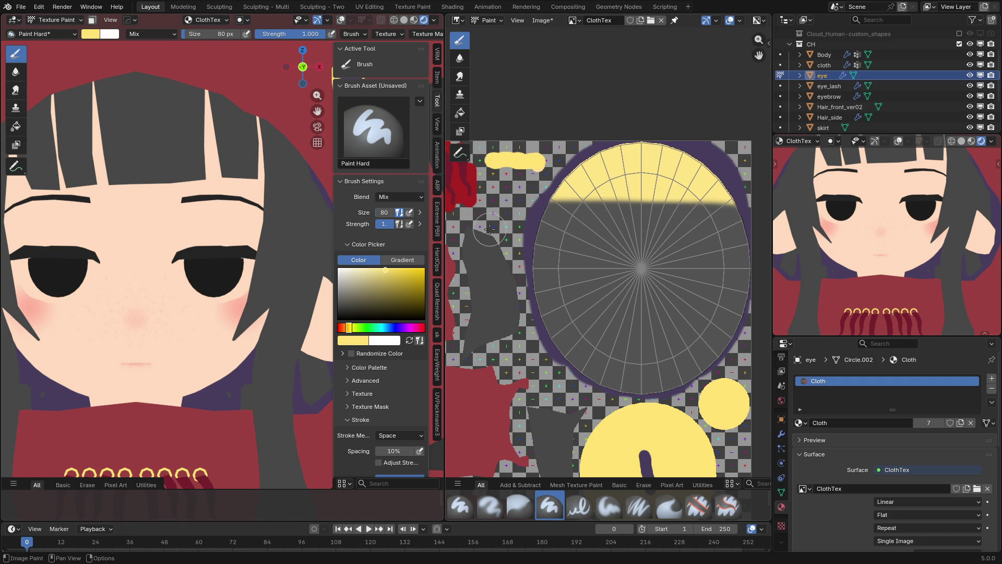
key("s")
key("f")
left_click(600, 229)
mouse_move(601, 230)
left_mouse_down()
mouse_move(673, 183)
mouse_move(553, 173)
mouse_move(641, 205)
left_mouse_up()
key("ctrl+z")
key("bracketleft")
key("bracketleft")
key("bracketleft")
scroll(595, 243, "down", 1)
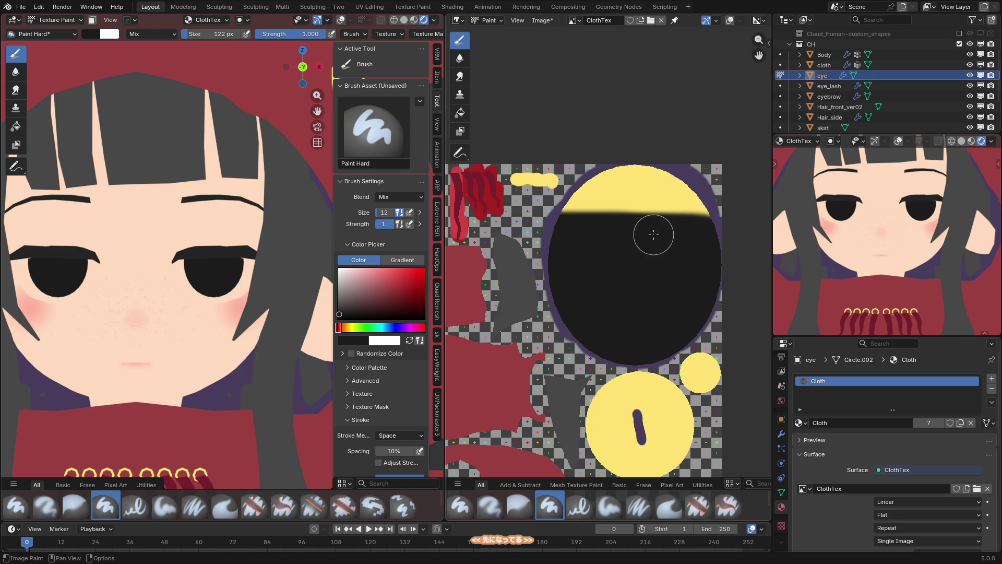
key("shift+alt+z")
mouse_move(615, 194)
left_mouse_down()
mouse_move(584, 201)
mouse_move(658, 188)
mouse_move(699, 209)
mouse_move(616, 203)
left_mouse_up()
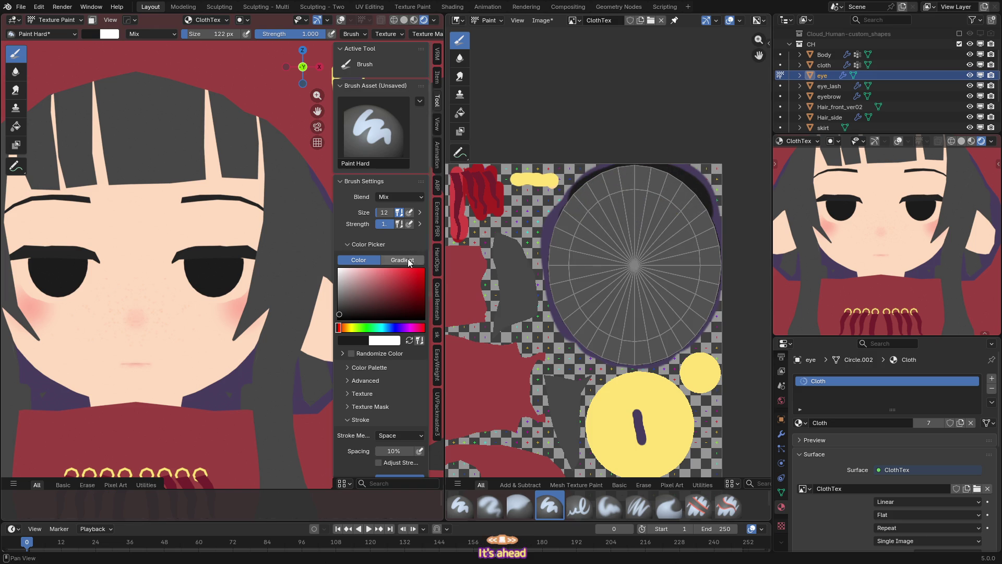
- Sample yellow, set brush strength 0.333 then 0.700, and test soft yellow on the lower eyes, undoing it
key("s")
scroll(208, 292, "up", 3)
key("shift+f")
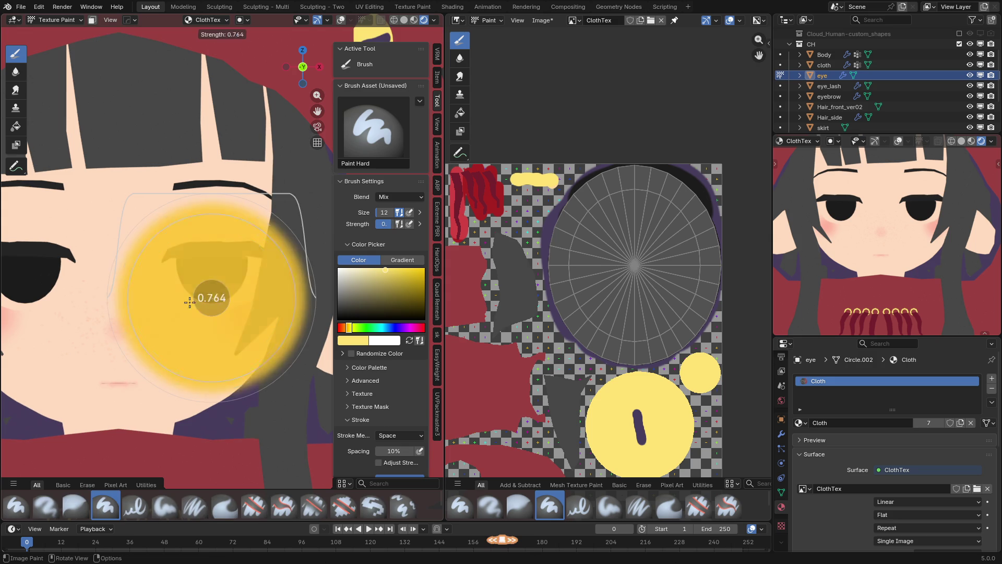
left_click(211, 318)
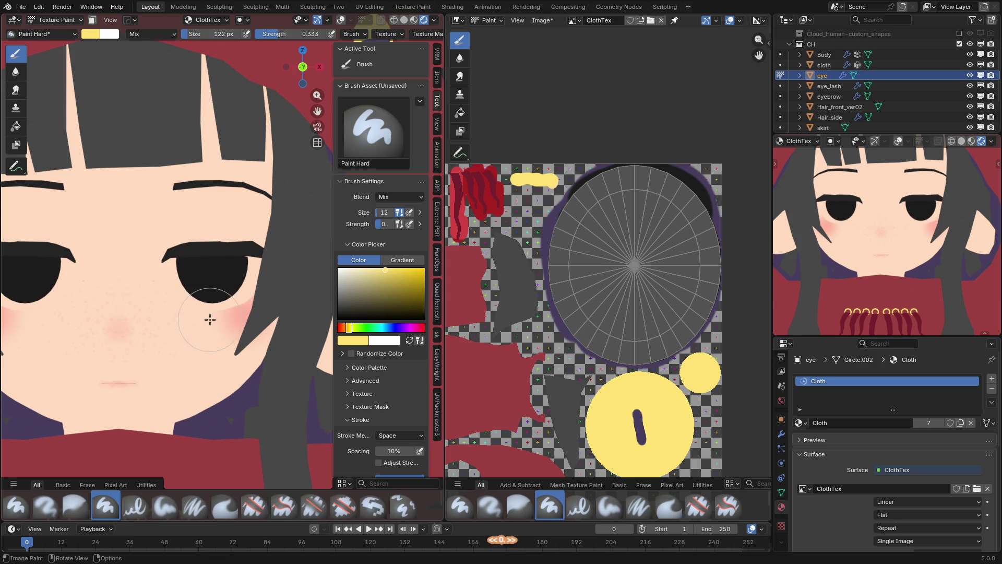
key("shift+f")
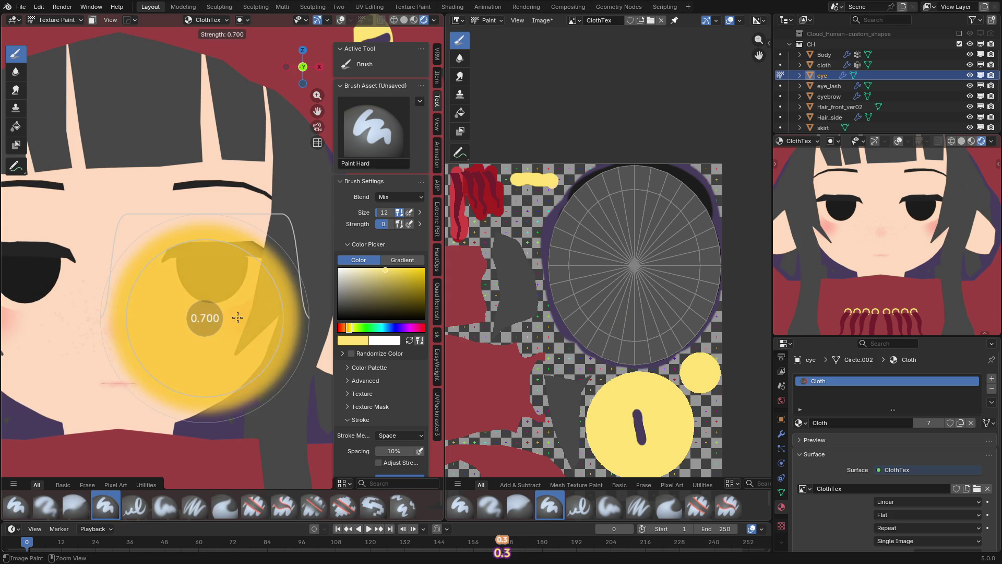
left_click(237, 317)
left_click_drag(213, 320, 220, 329)
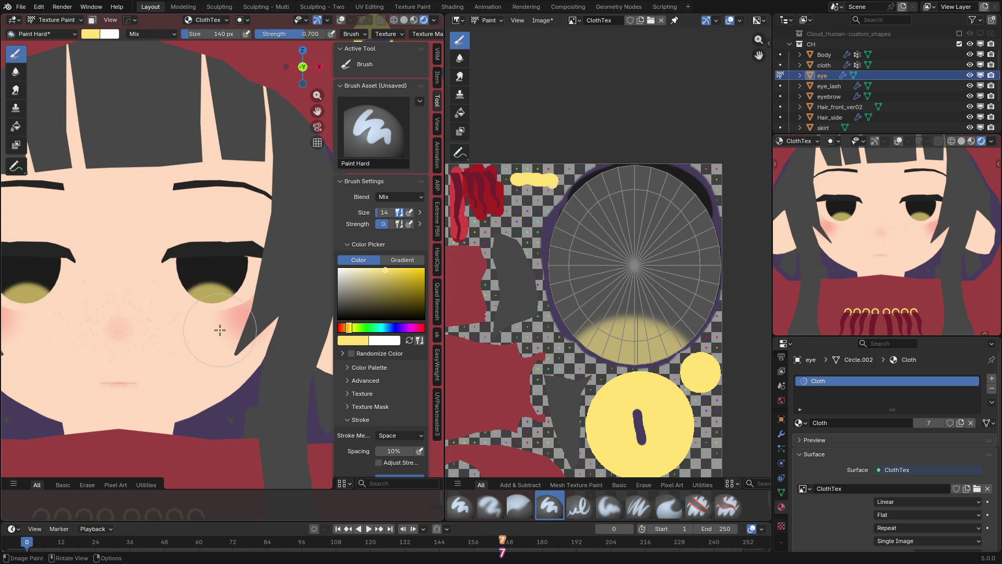
scroll(220, 330, "down", 7)
scroll(220, 330, "up", 8)
key("ctrl+z")
left_click(212, 303)
key("ctrl+z")
- Try full-strength yellow at 333 px on the eye bottoms, undo it all, and sample dark grey
key("f")
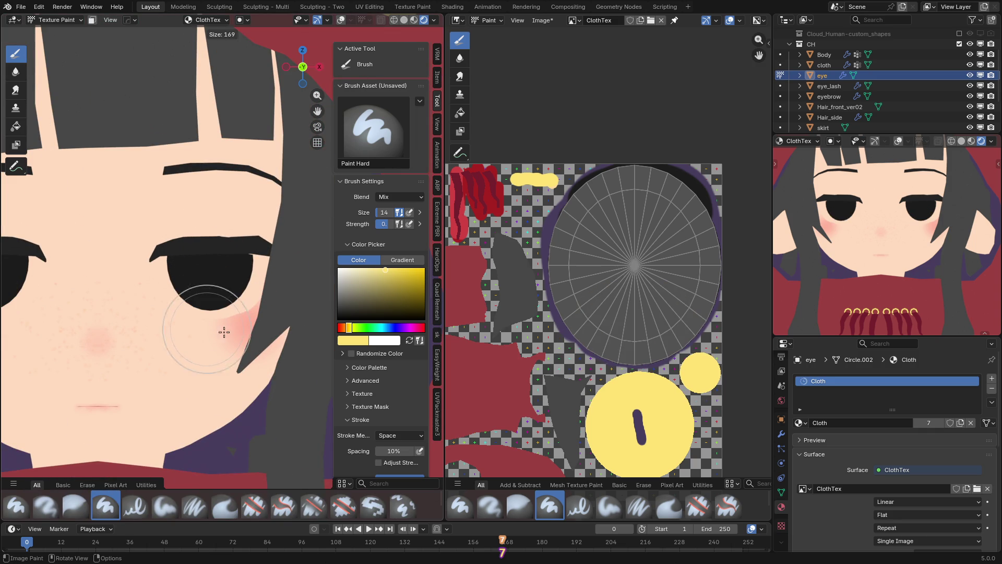
left_click(293, 326)
left_click(210, 356)
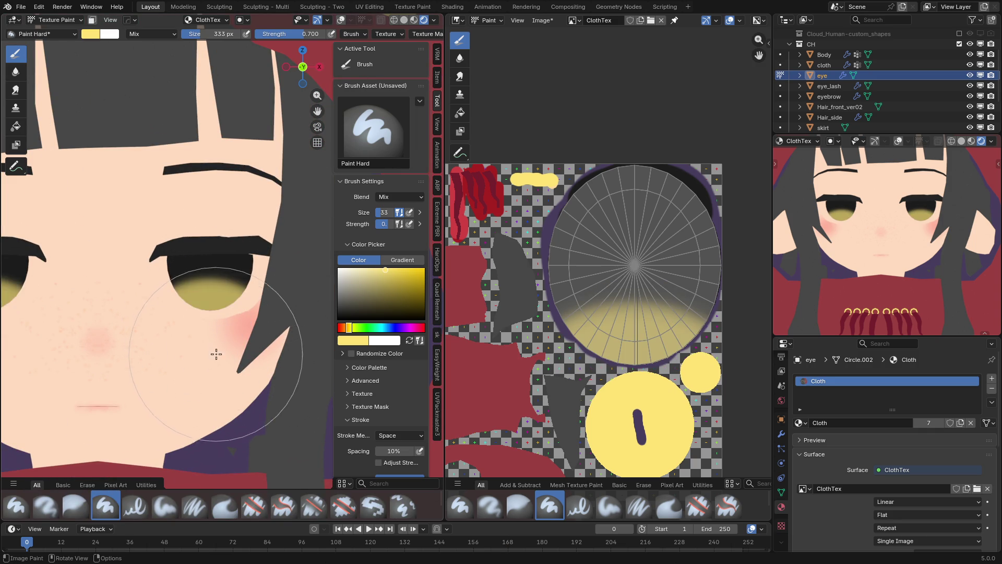
scroll(213, 353, "down", 5)
key("ctrl+z")
key("shift+f")
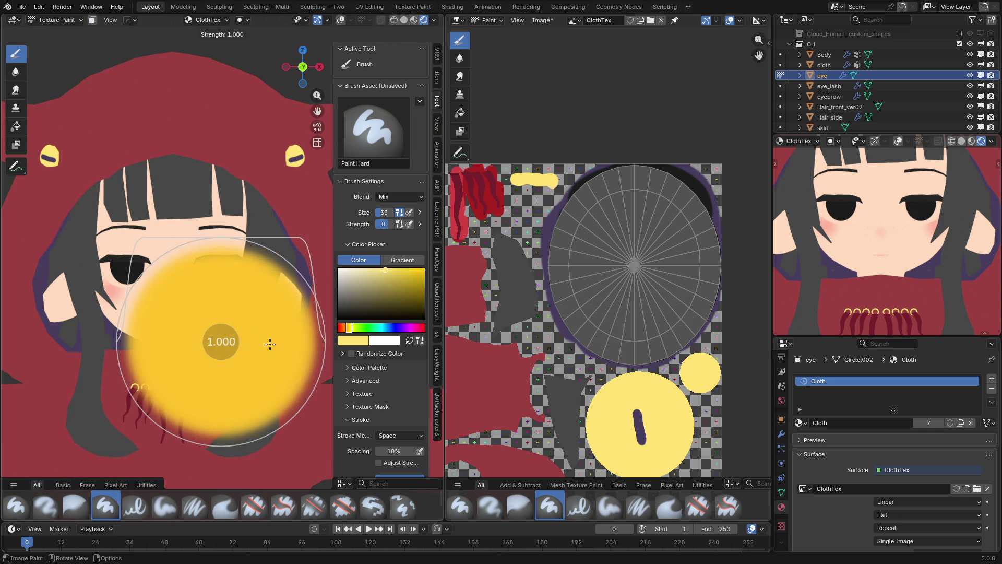
left_click(248, 342)
left_click(218, 353)
scroll(218, 355, "down", 6)
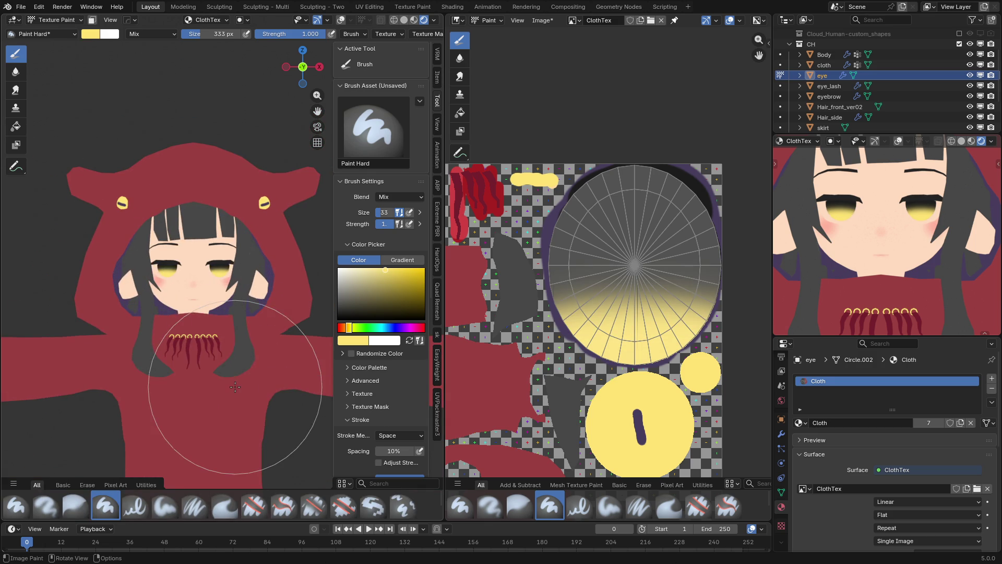
scroll(235, 386, "up", 6)
key("ctrl+z")
key("ctrl+z")
key("ctrl+z")
scroll(235, 372, "up", 5)
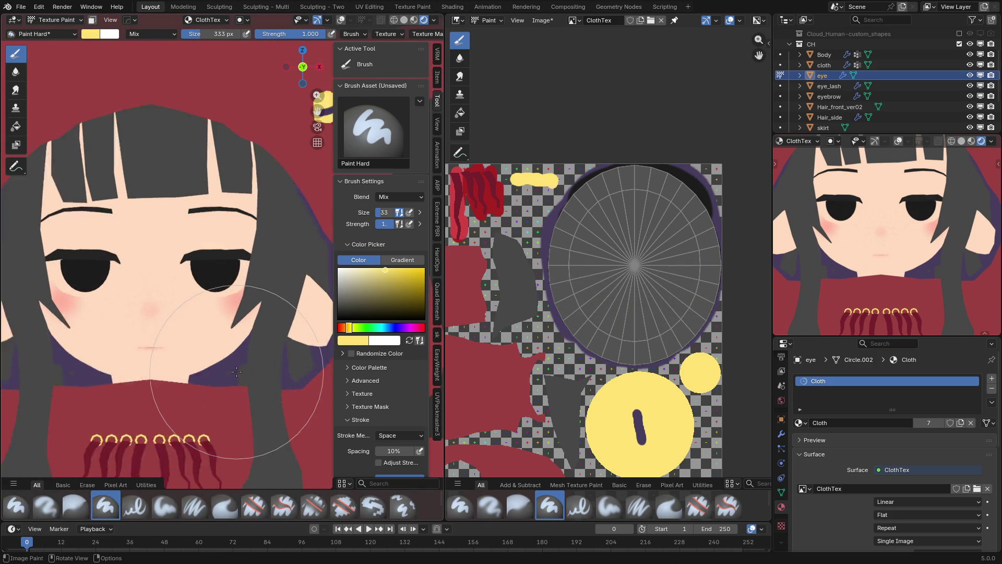
key("s")
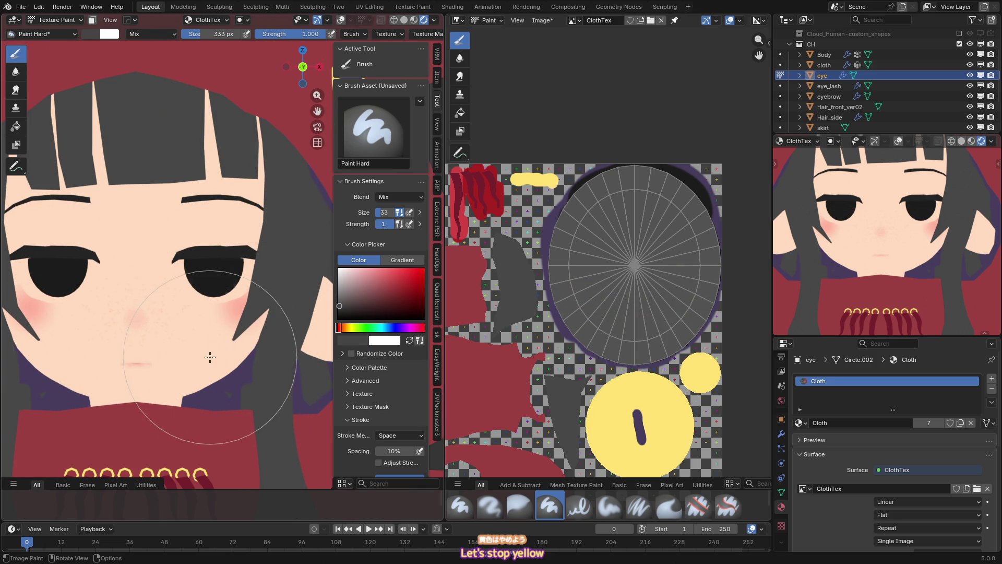
- Shrink the brush to 77 px and paint a lighter band across the right eye
key("f")
left_click(188, 314)
key("f")
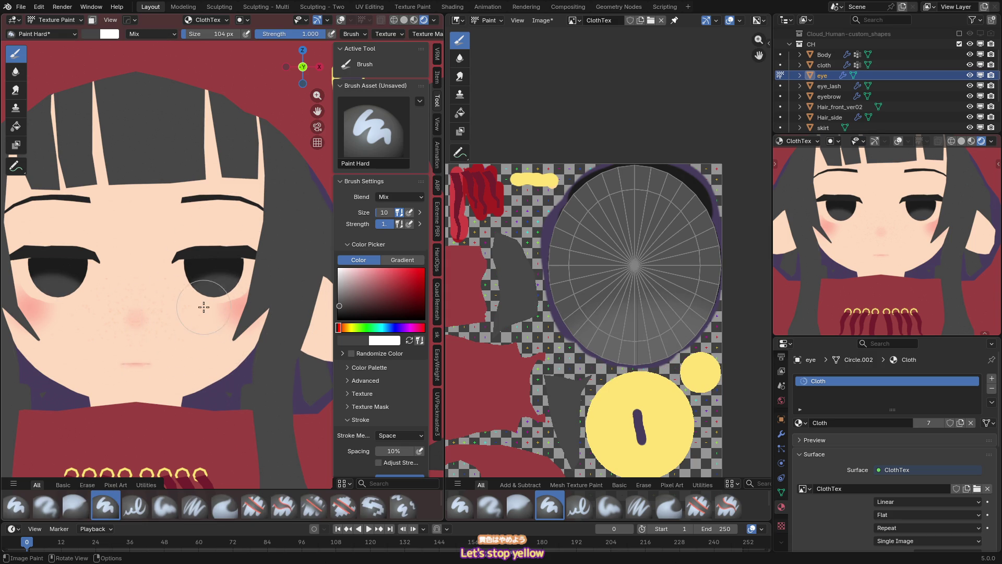
left_click(195, 298)
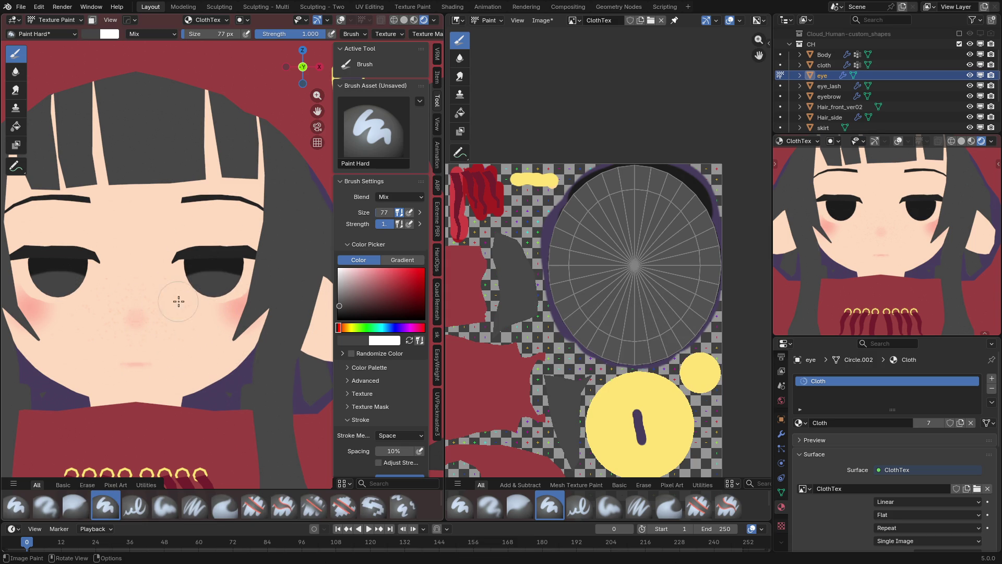
left_click_drag(170, 304, 212, 291)
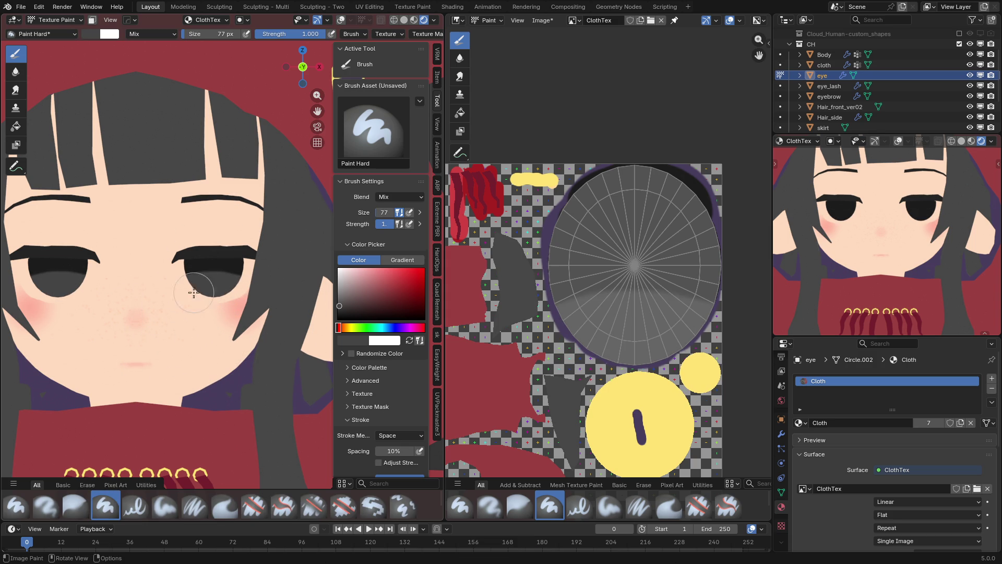
scroll(220, 291, "up", 4)
- Try a 26 px dark stroke inside the eye, undo it, and enlarge the brush to 185 px
key("f")
left_click(196, 282)
left_click_drag(196, 282, 211, 257)
key("ctrl+z")
key("ctrl+z")
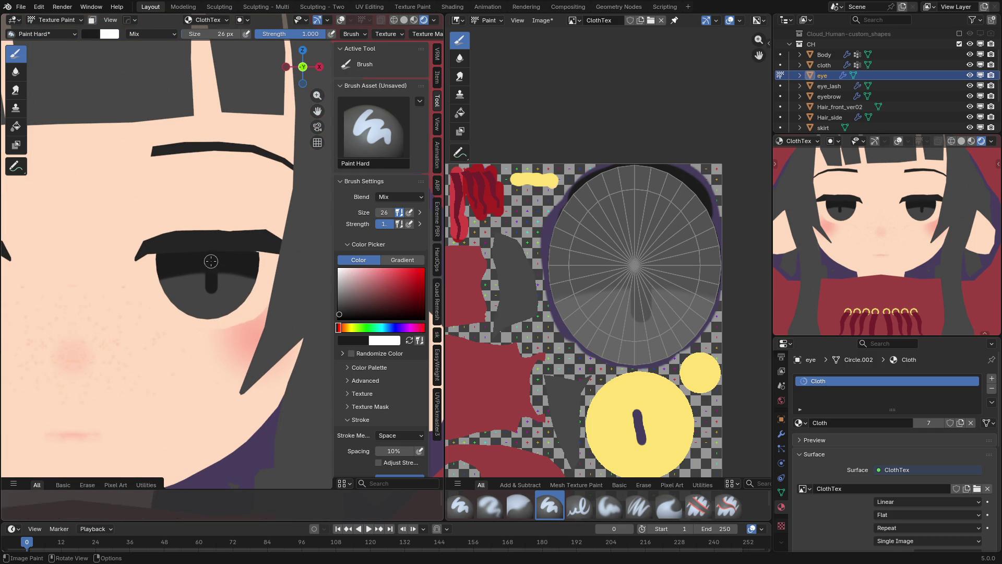
scroll(211, 263, "down", 6)
key("ctrl+z")
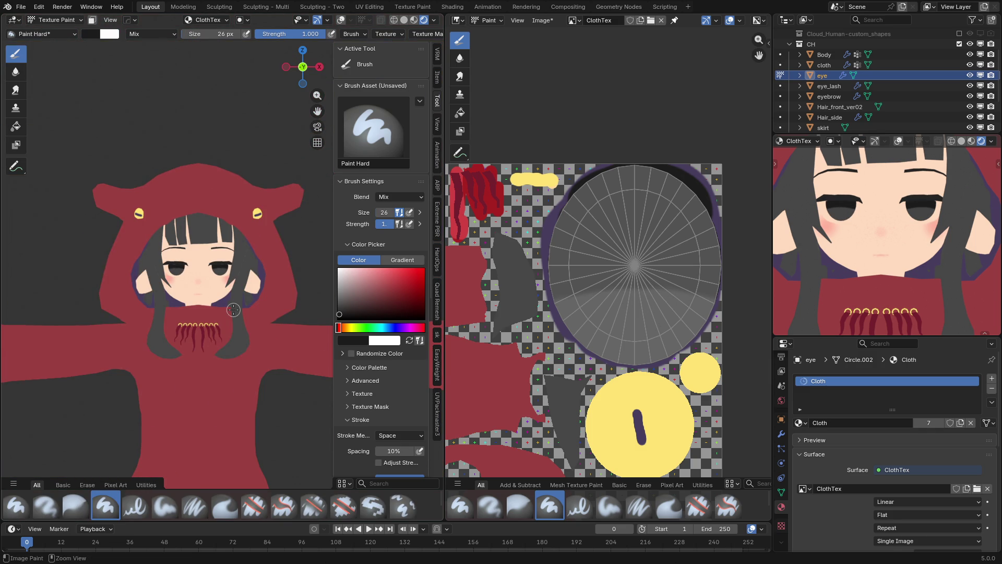
scroll(234, 310, "up", 7)
key("f")
left_click(276, 325)
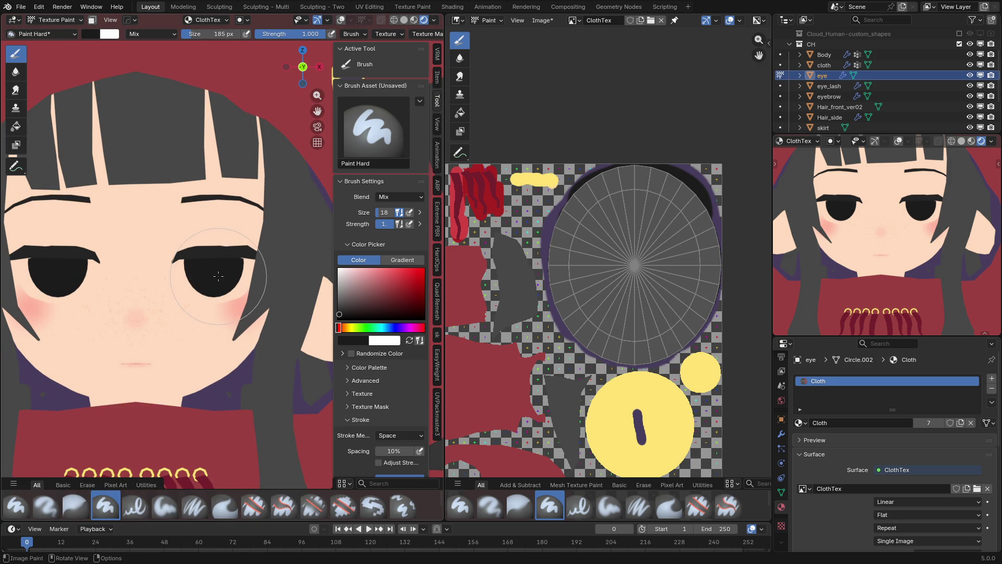
- Pick a brighter brush colour and, at 81 px, paint lighter shading inside the eyes
left_click(90, 33)
right_click(258, 253)
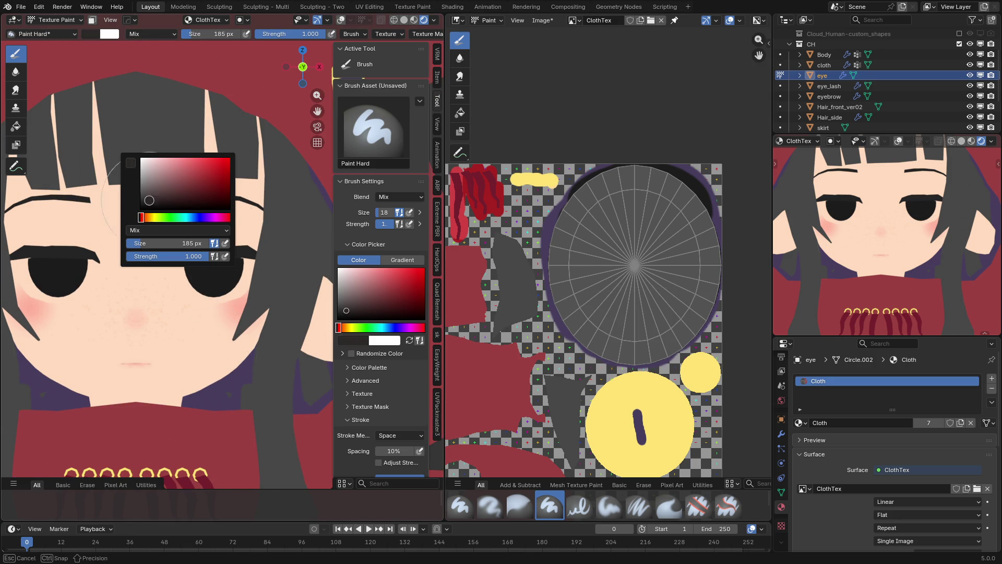
key("f")
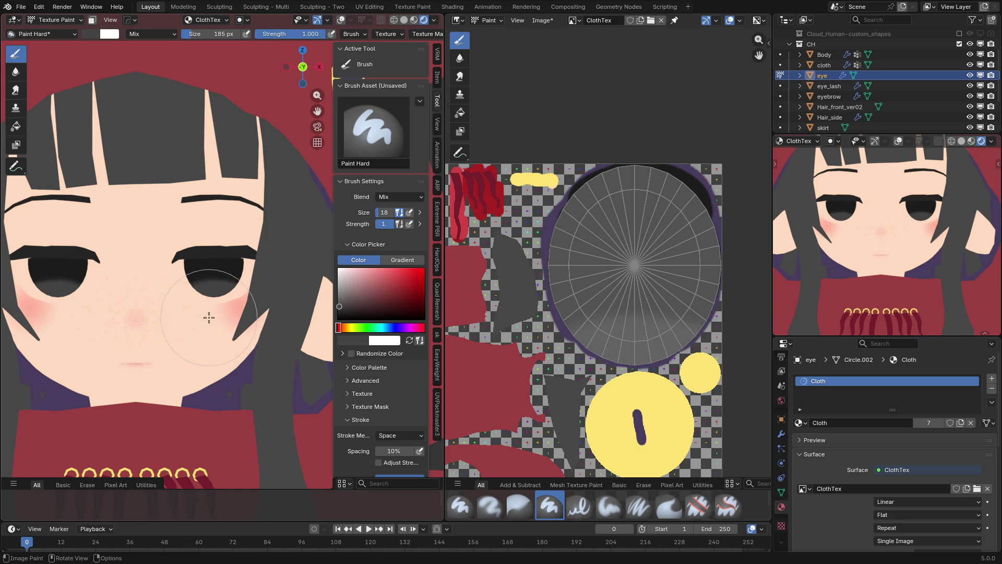
left_click(200, 299)
mouse_move(200, 296)
left_mouse_down()
mouse_move(254, 299)
mouse_move(203, 296)
left_mouse_up()
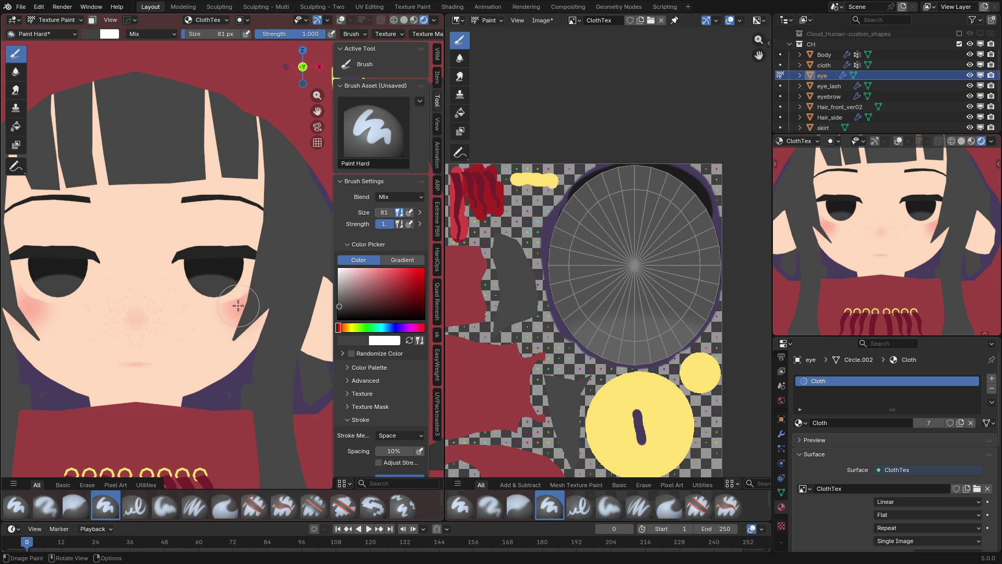
scroll(246, 365, "down", 10)
scroll(246, 365, "up", 7)
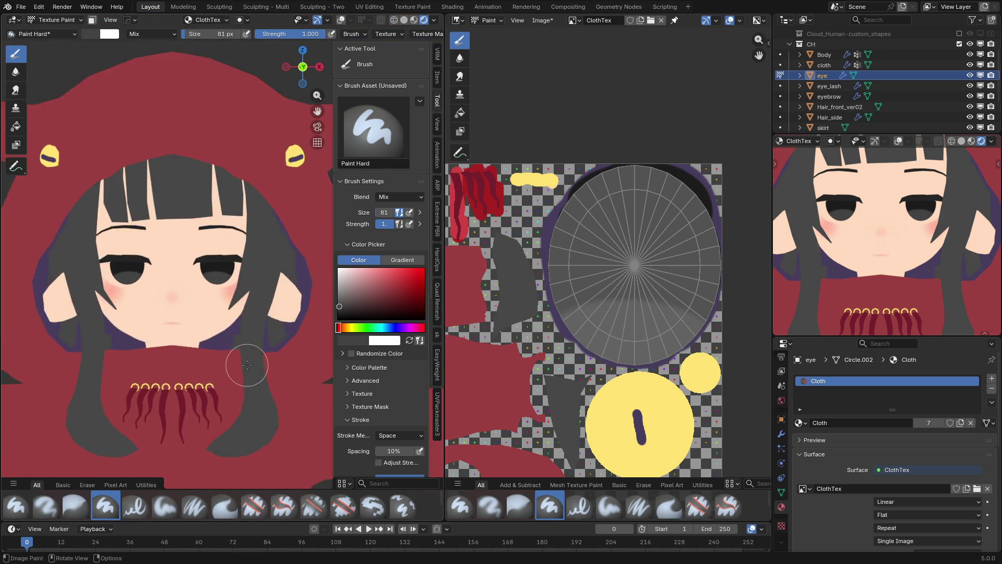
scroll(188, 307, "up", 3)
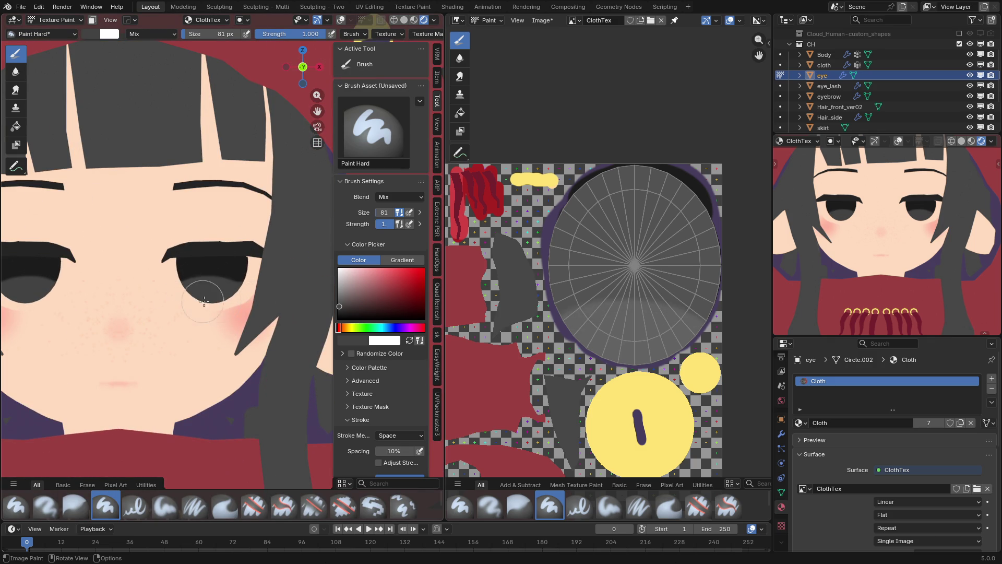
scroll(178, 297, "down", 5)
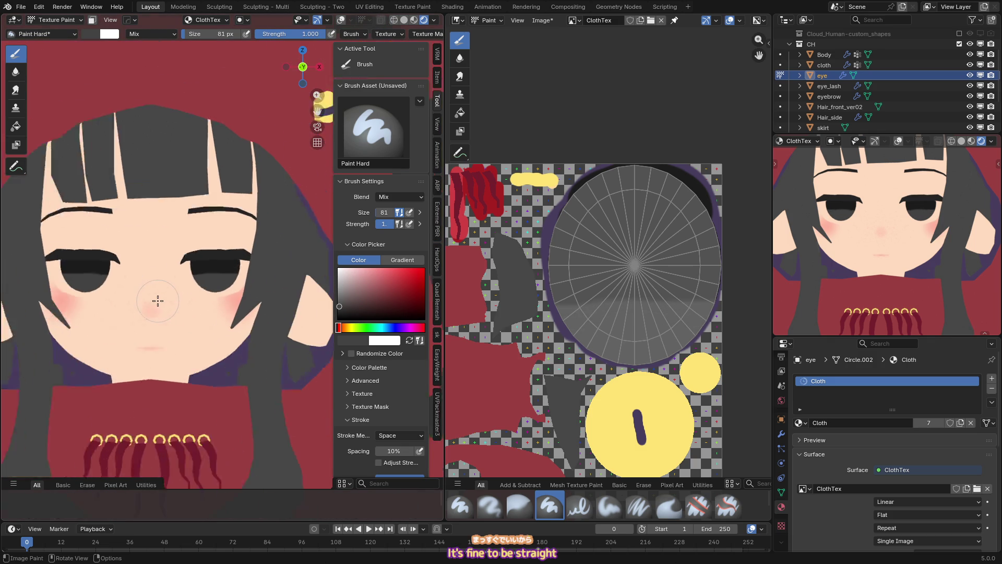
scroll(180, 298, "up", 5)
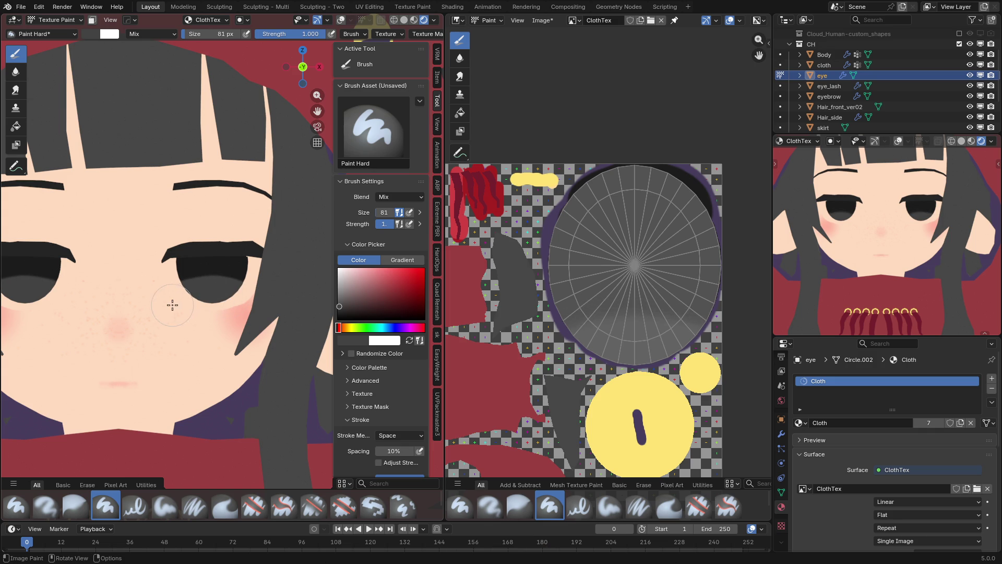
scroll(183, 327, "down", 5)
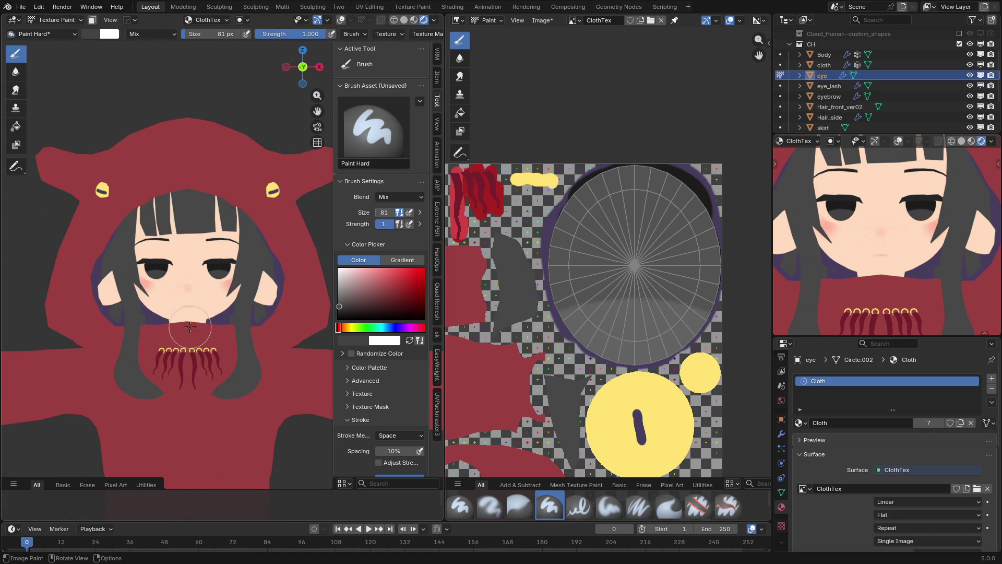
scroll(189, 327, "up", 7)
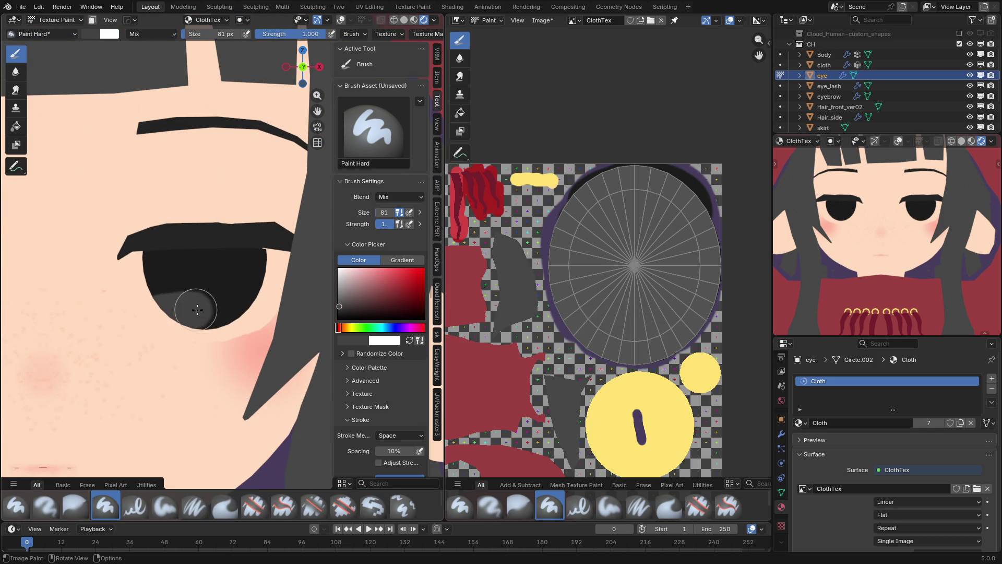
- Add two grey shading strokes across the lower part of the eyes
left_click_drag(191, 309, 241, 324)
mouse_move(166, 312)
left_mouse_down()
mouse_move(235, 307)
mouse_move(217, 302)
left_mouse_up()
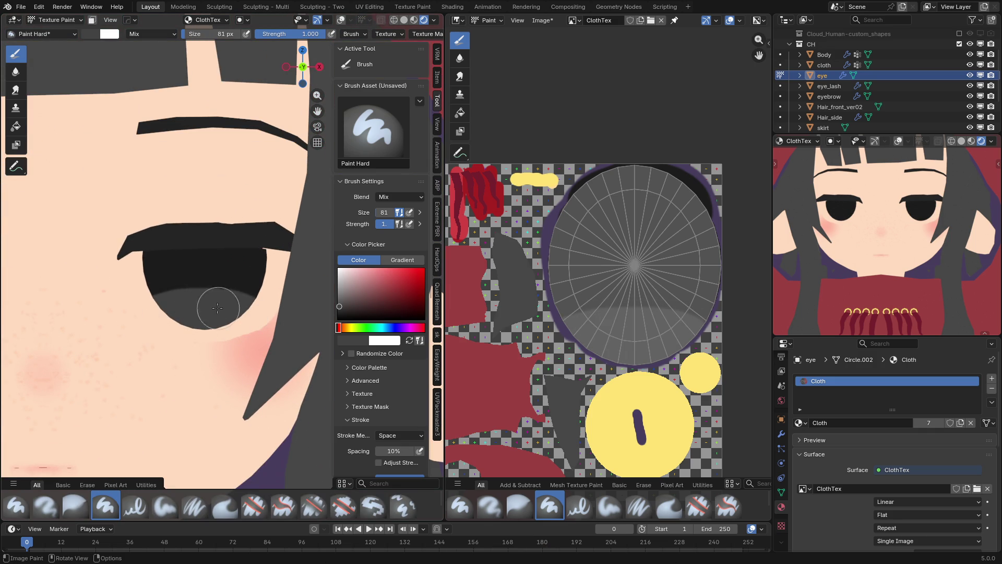
scroll(190, 343, "down", 6)
scroll(246, 330, "down", 5)
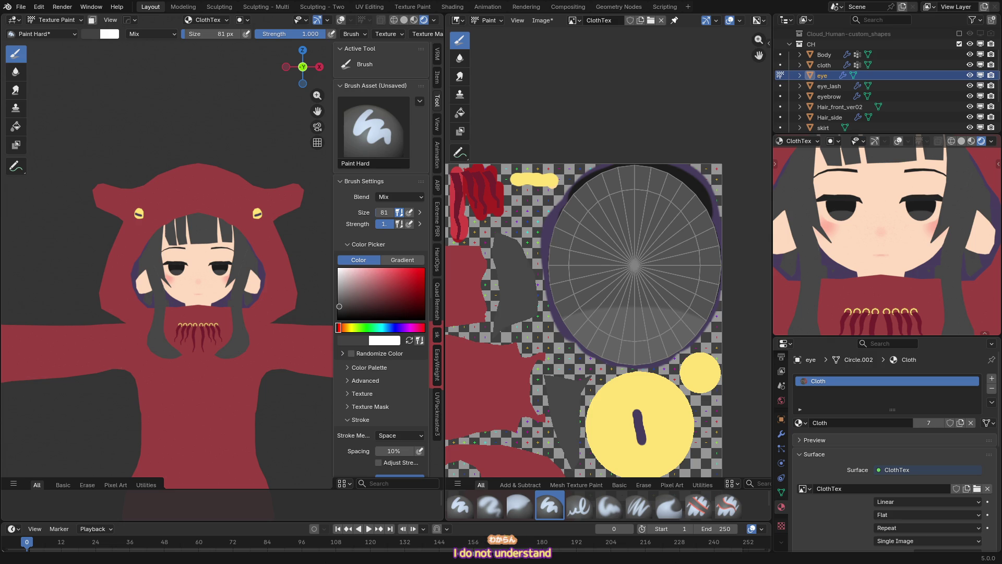
scroll(268, 287, "up", 8)
- Paint a light-grey highlight at the bottom of the eyes
left_click(341, 282)
left_click(209, 298)
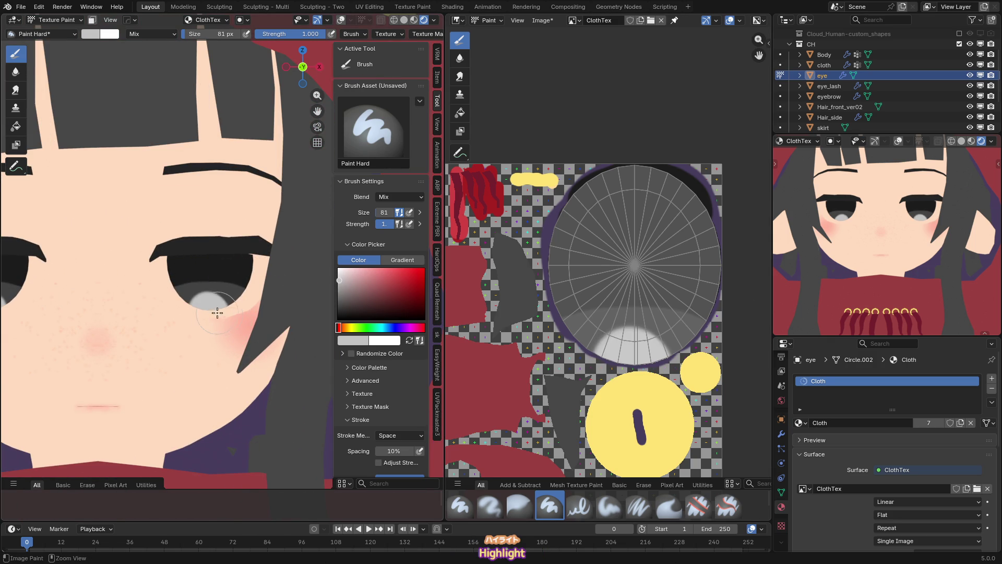
scroll(253, 328, "down", 4)
scroll(251, 327, "up", 3)
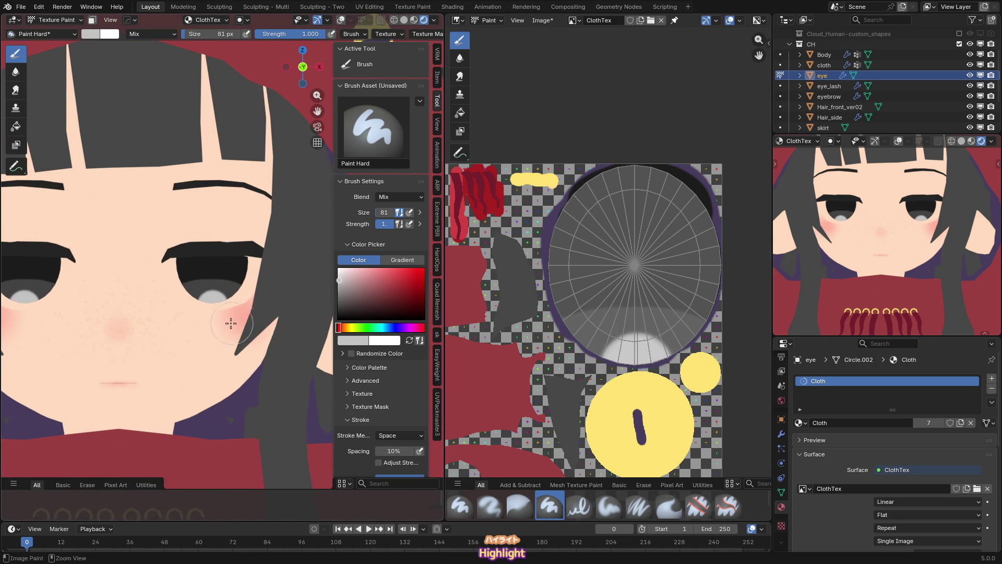
- Set the brush to 94 px size and 0.545 strength
key("f")
left_click(217, 320)
scroll(218, 332, "down", 2)
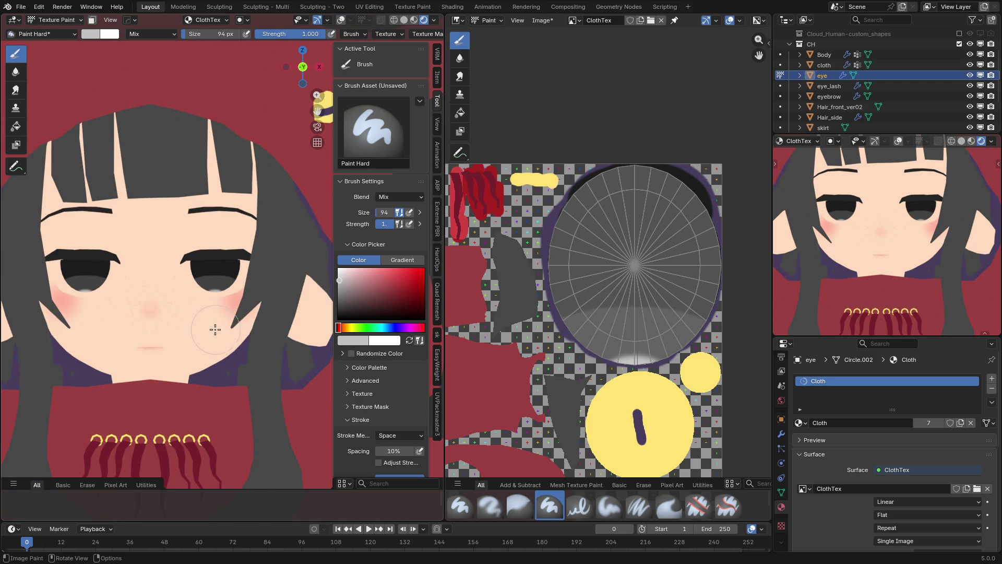
scroll(233, 342, "down", 3)
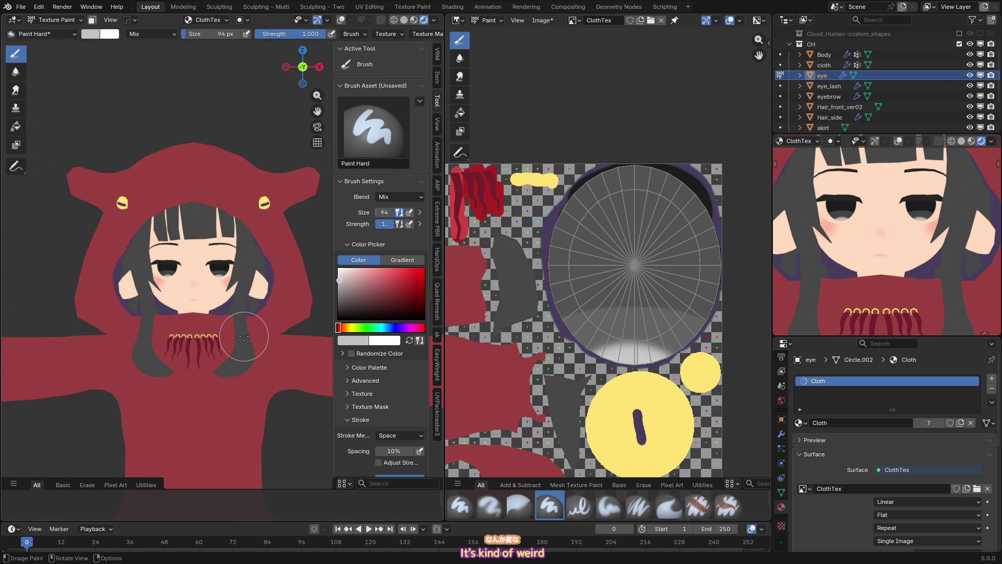
scroll(233, 320, "up", 8)
key("shift+f")
left_click(203, 332)
scroll(204, 338, "down", 6)
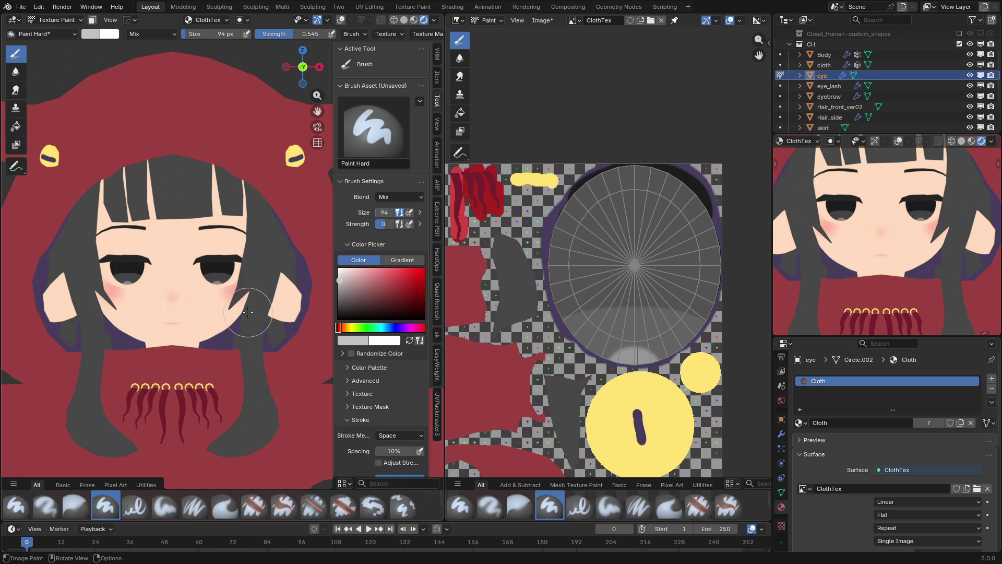
scroll(219, 313, "up", 3)
- Enlarge the brush to 113 px, try lightening the upper eye, then undo it
key("bracketright")
key("bracketright")
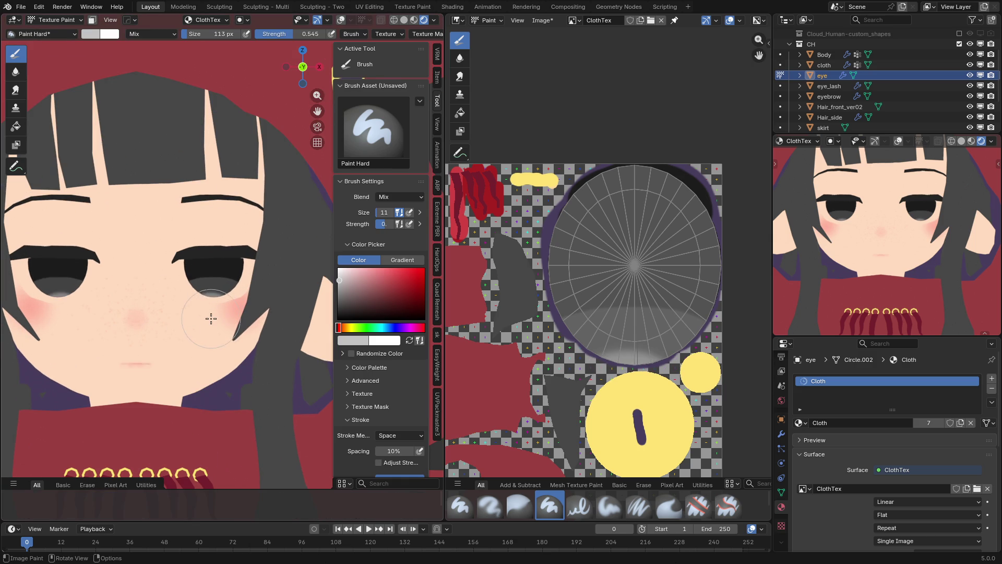
left_click(211, 232)
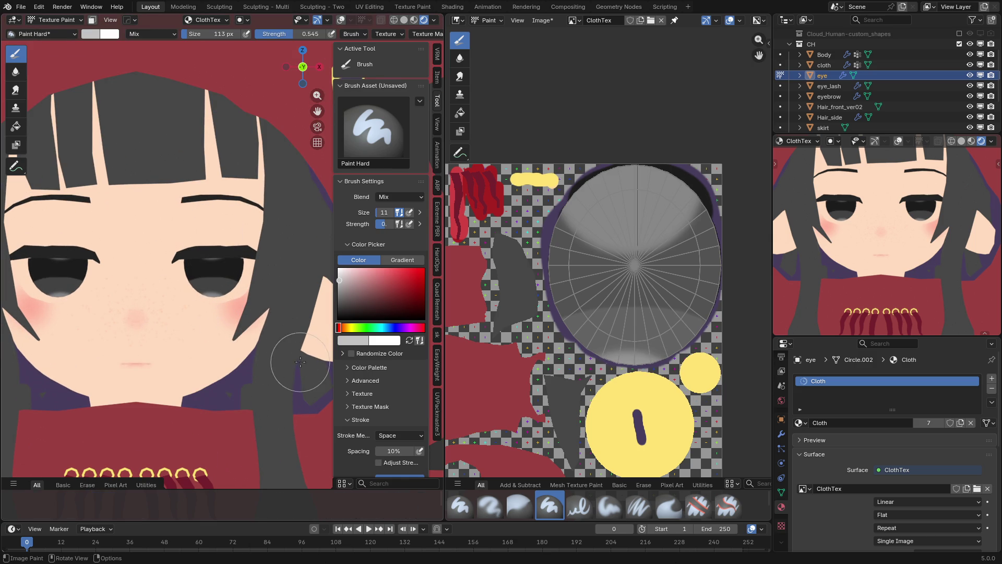
key("ctrl+z")
scroll(216, 266, "up", 3)
- Set the brush to 81 px with 0.230 strength
key("shift+f")
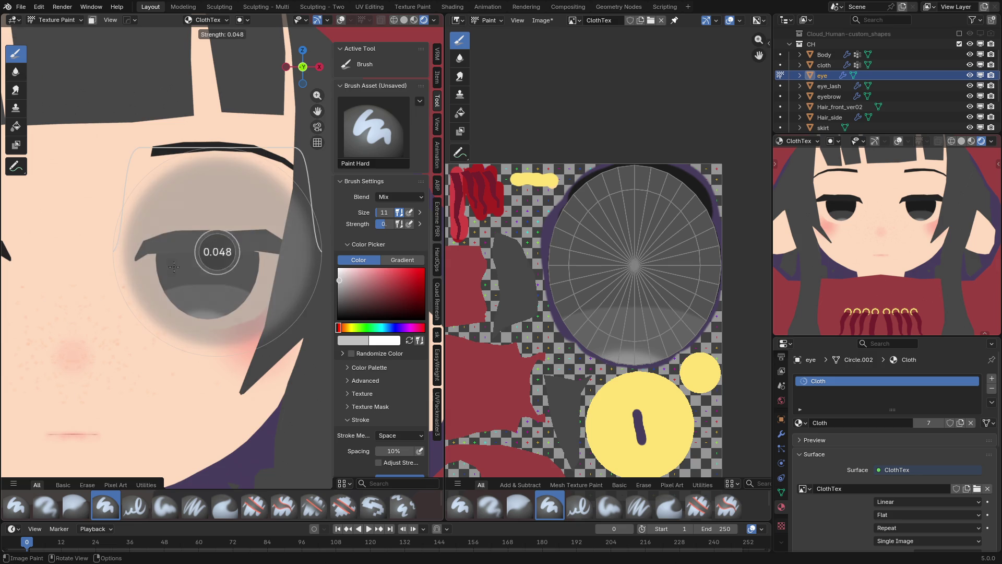
left_click(165, 269)
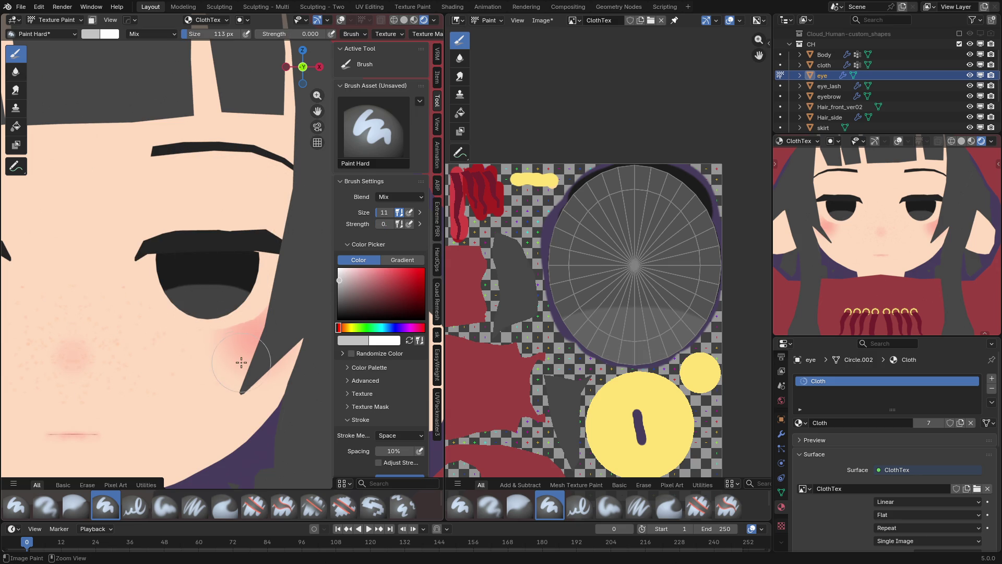
key("f")
left_click(195, 329)
key("shift+f")
left_click(184, 320)
- Deepen the blush under the eye with two strokes, then lower the brush strength to 0.061
left_click_drag(219, 326, 242, 324)
left_click_drag(181, 334, 238, 341)
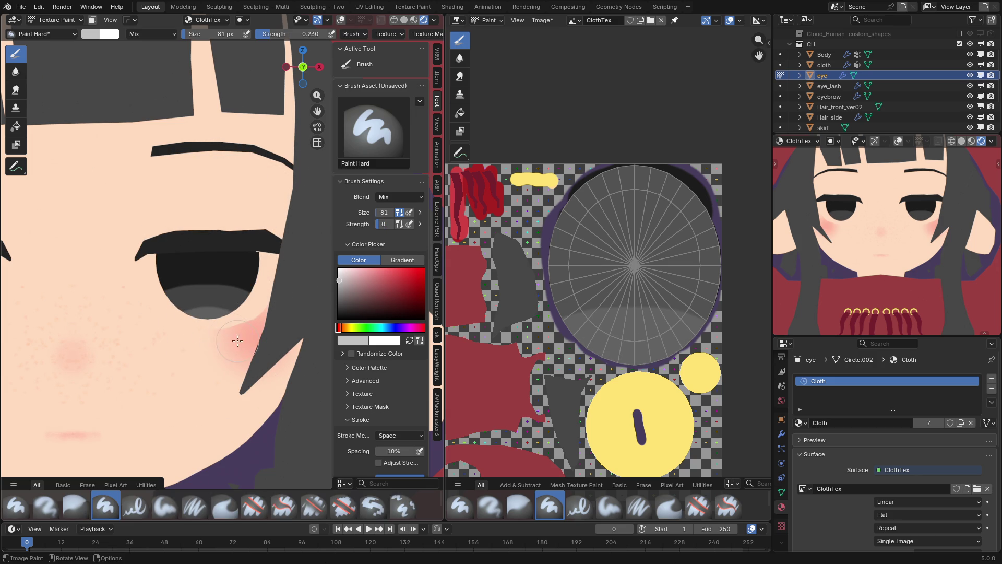
scroll(193, 352, "down", 4)
scroll(214, 361, "down", 3)
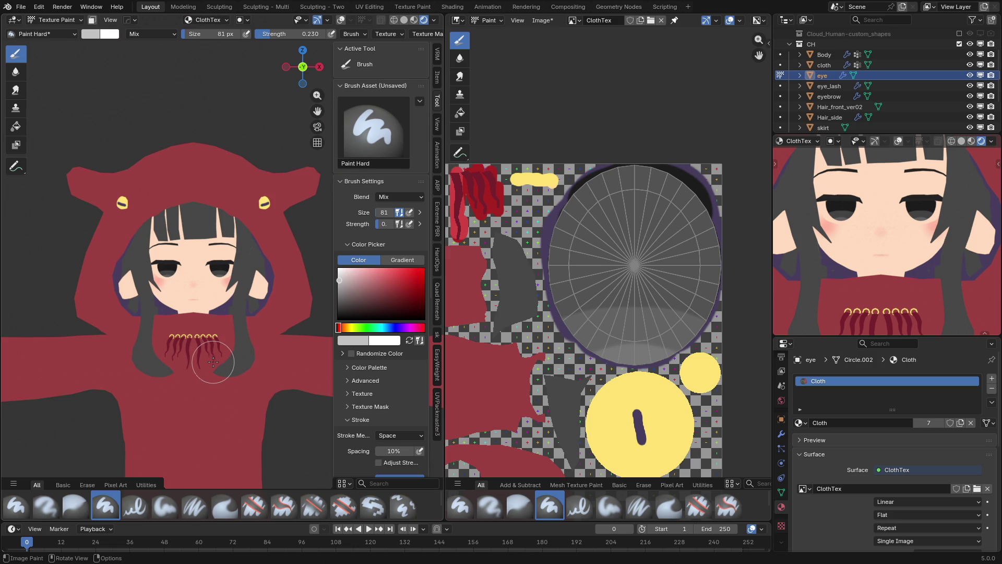
scroll(209, 360, "up", 4)
key("shift+f")
left_click(202, 273)
scroll(182, 268, "up", 3)
- Undo the faint light band, then paint a faint yellow tint across the upper eye at 0.164 strength
key("shift+f")
left_click(187, 267)
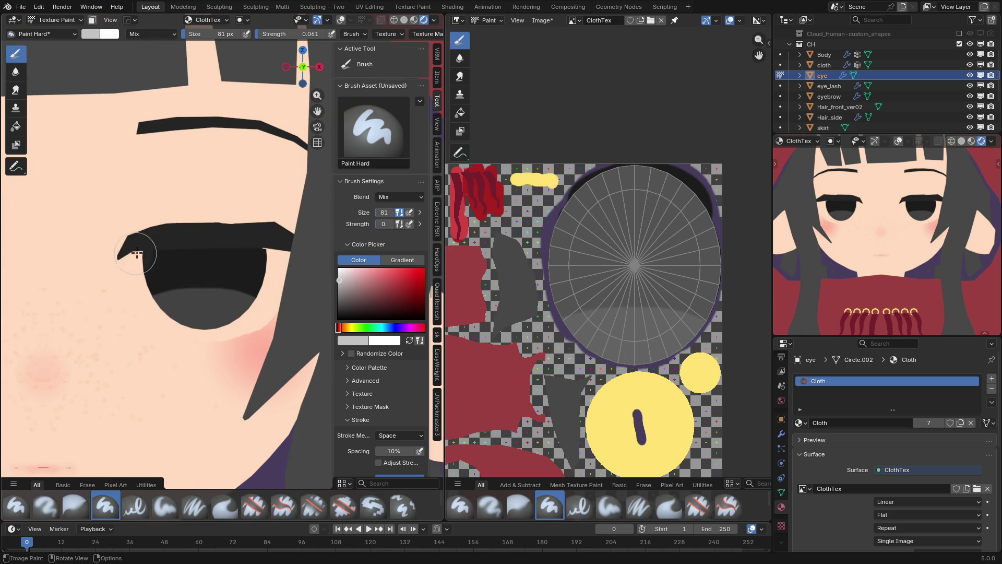
key("ctrl+z")
key("s")
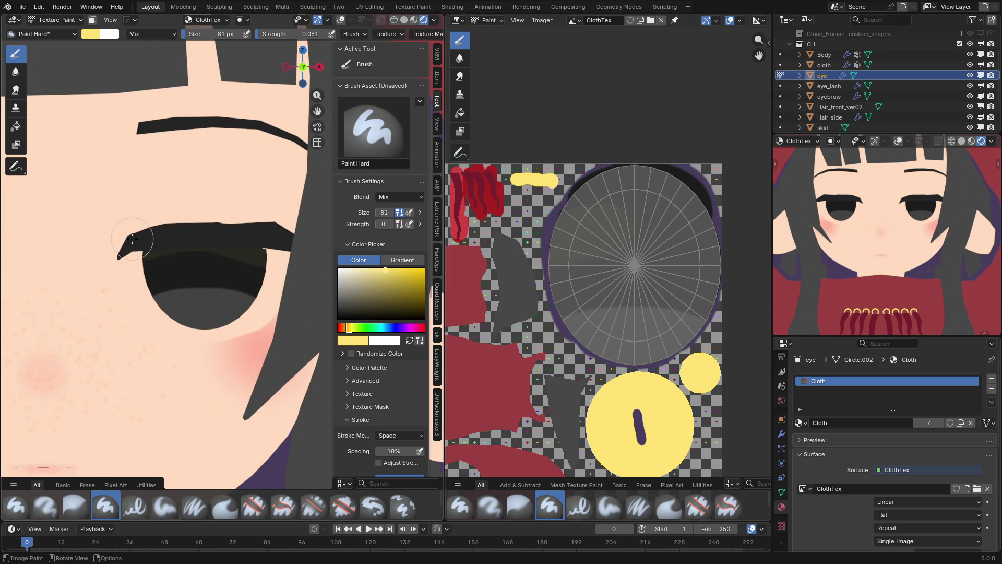
key("shift+f")
left_click(171, 233)
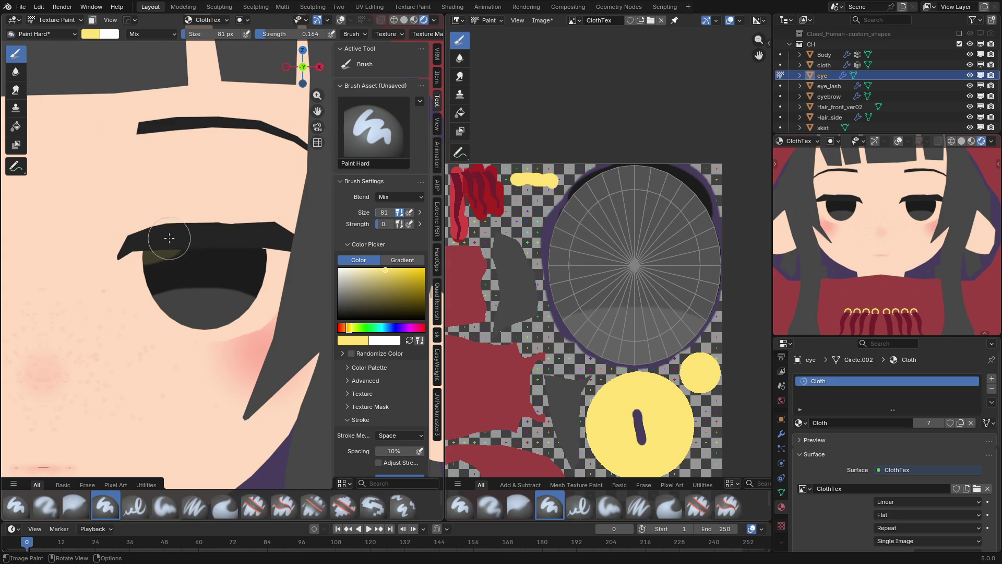
left_click_drag(223, 237, 269, 253)
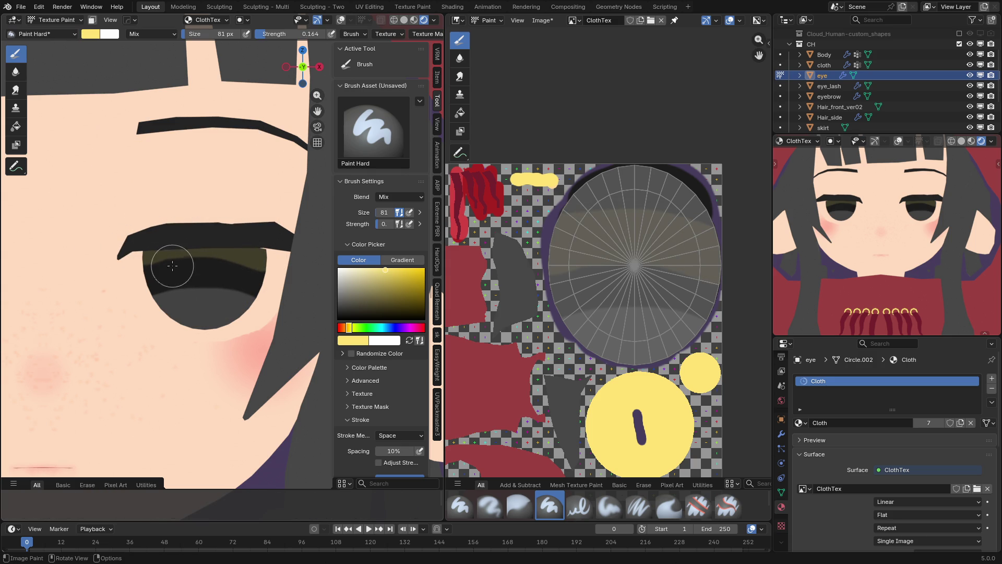
- Reset the brush to black, 43 px, full strength
key("s")
key("shift+f")
left_click(156, 270)
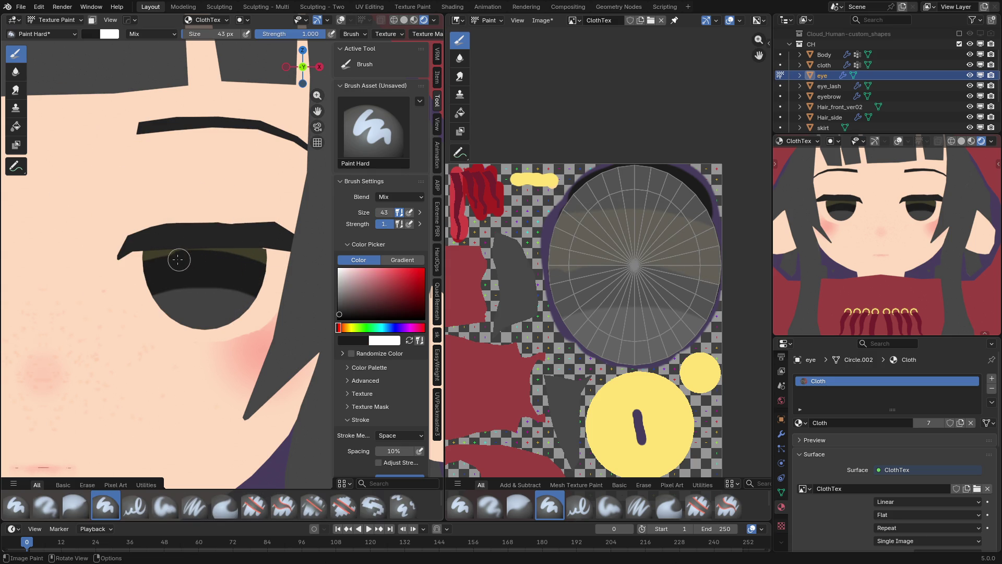
- Undo the last yellow eye stroke, zoom out to the whole character, and save takoGirl.blend
scroll(116, 308, "down", 5)
scroll(157, 318, "up", 4)
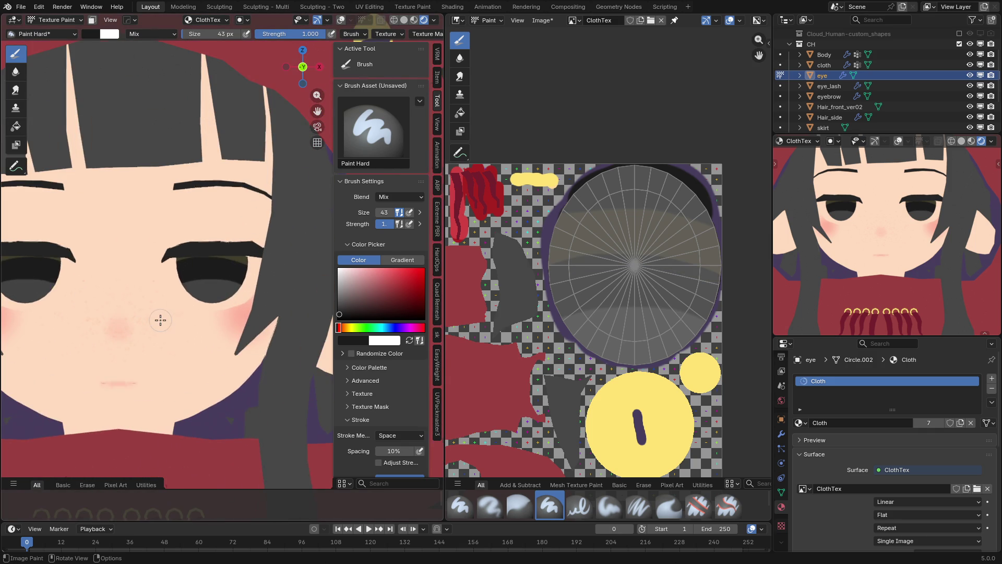
key("ctrl+z")
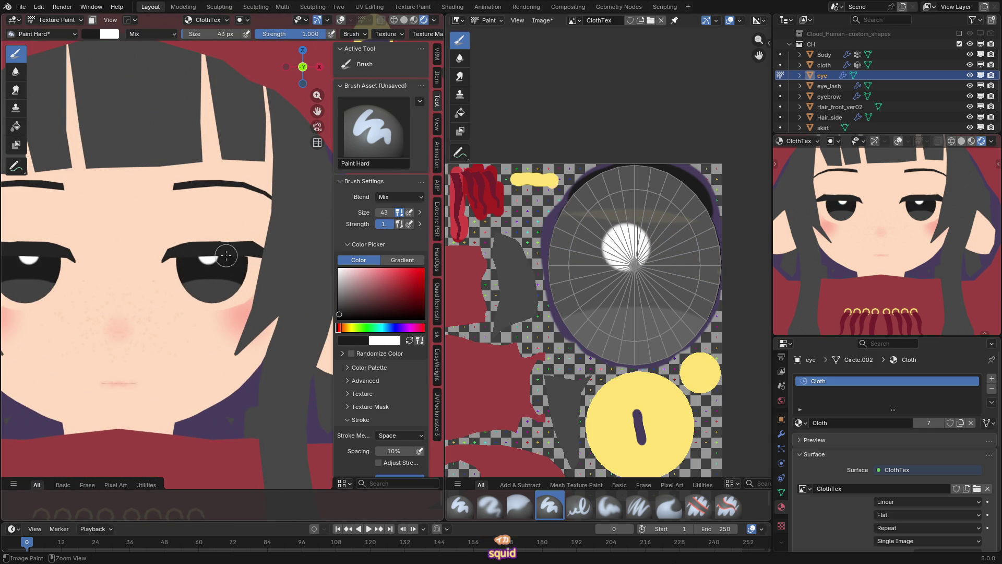
scroll(185, 262, "down", 4)
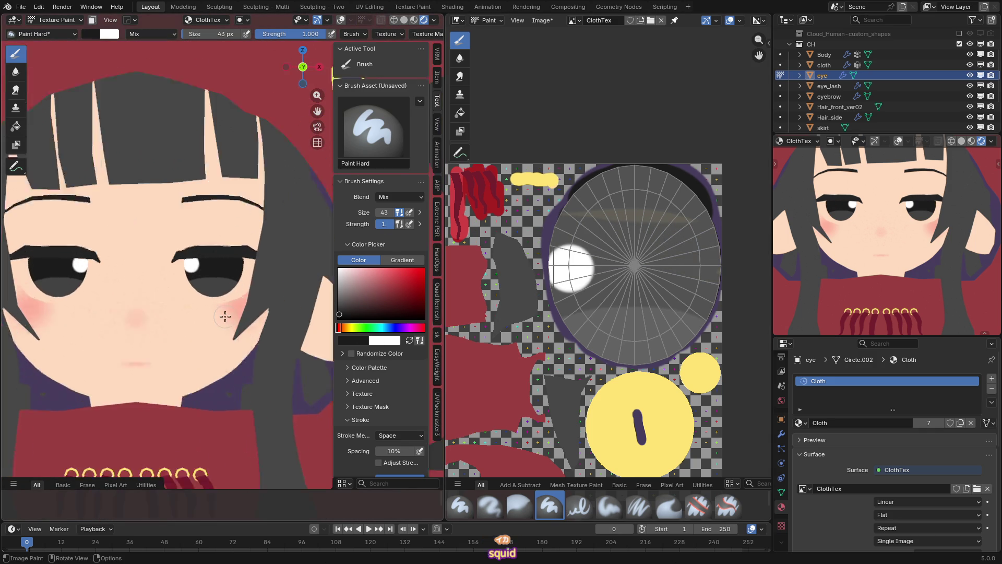
scroll(208, 260, "up", 5)
scroll(215, 250, "down", 4)
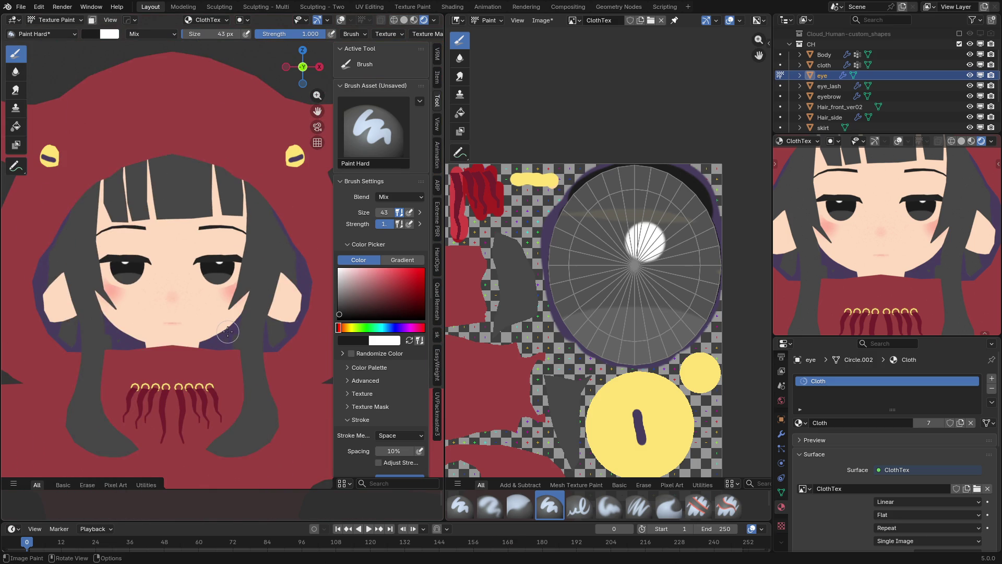
key("ctrl+s")
scroll(227, 331, "down", 5)
- Switch back to Object Mode and save the ClothTex image
key("ctrl+Tab")
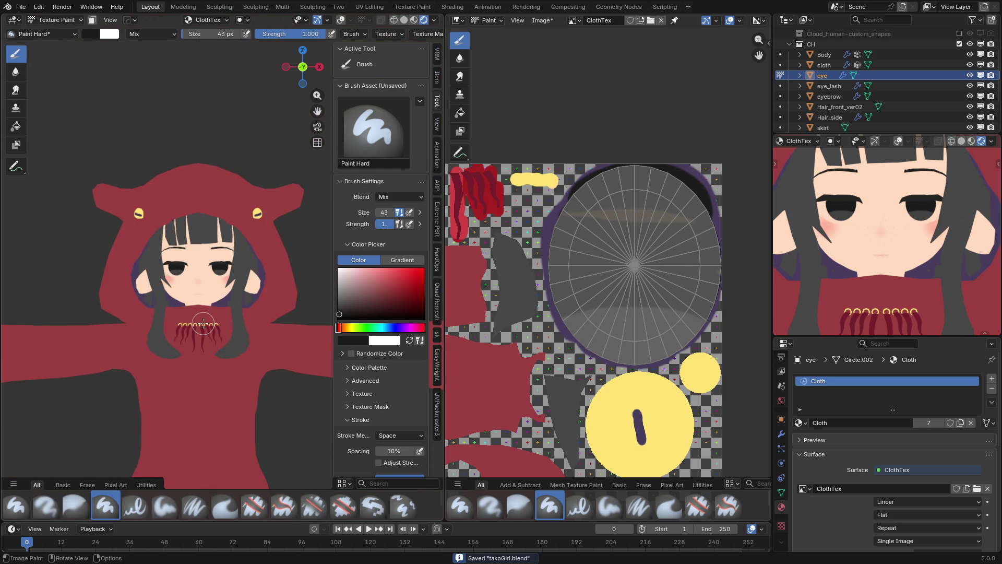
left_click(170, 271)
scroll(174, 313, "down", 3)
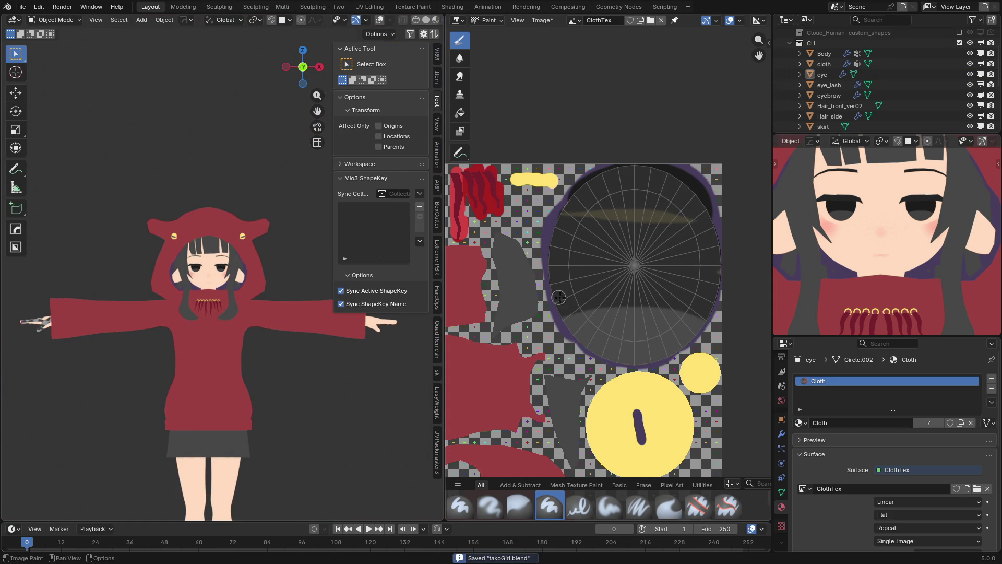
key("alt+s")
scroll(291, 340, "down", 2)
scroll(548, 267, "up", 3)
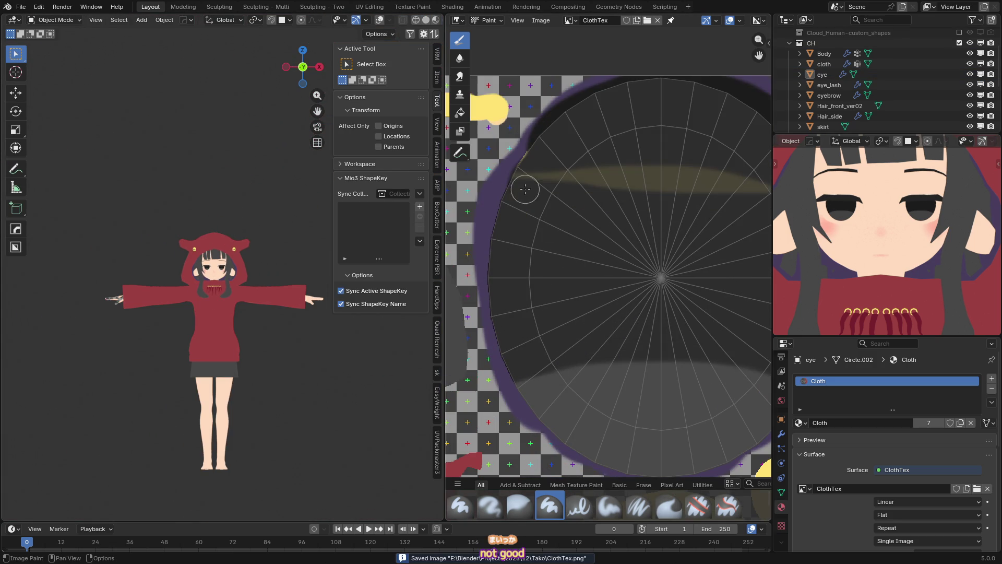
- Paint a stroke across the top of the eye texture
left_click_drag(522, 186, 679, 182)
scroll(580, 205, "down", 3)
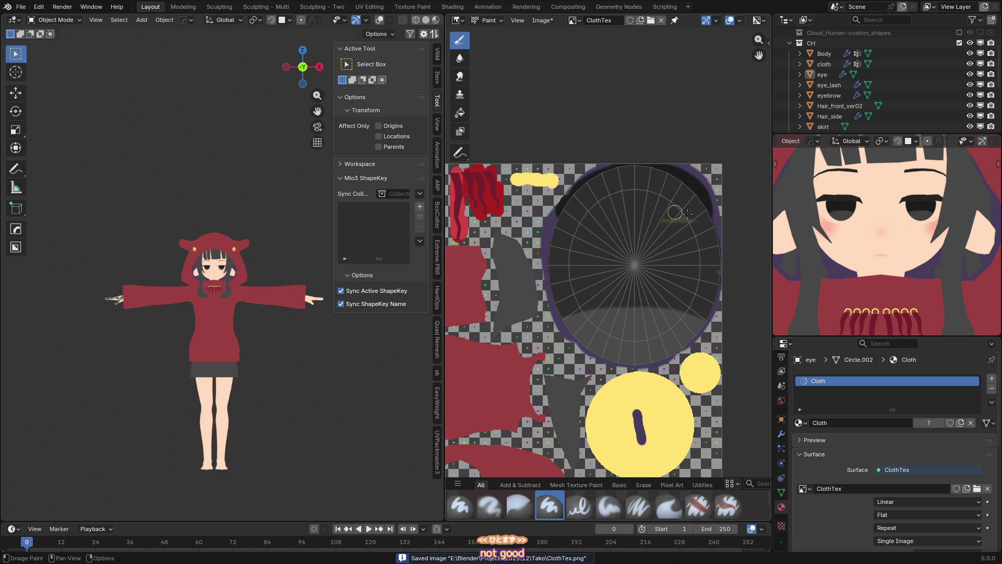
scroll(607, 249, "down", 5)
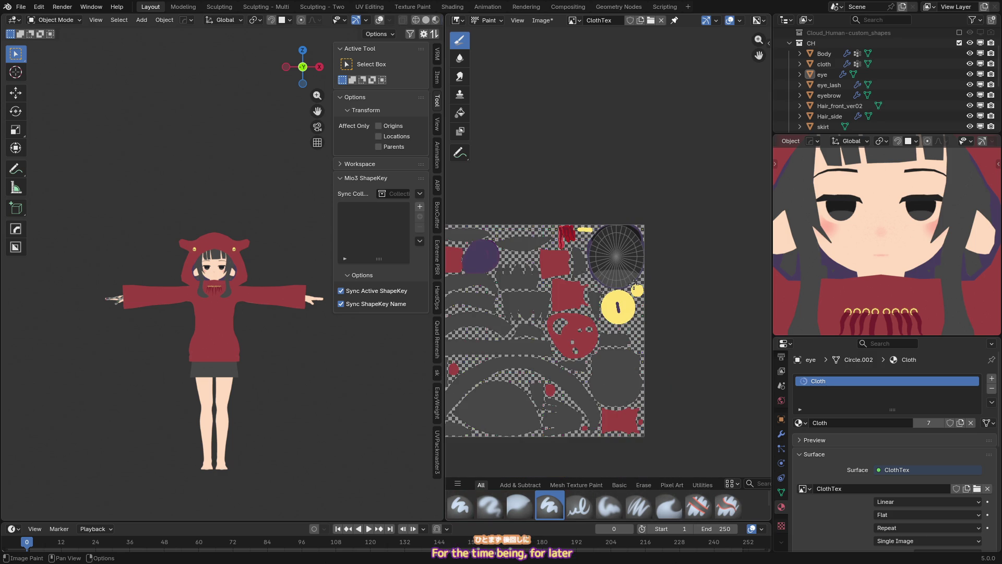
scroll(235, 355, "up", 1)
scroll(245, 386, "up", 1)
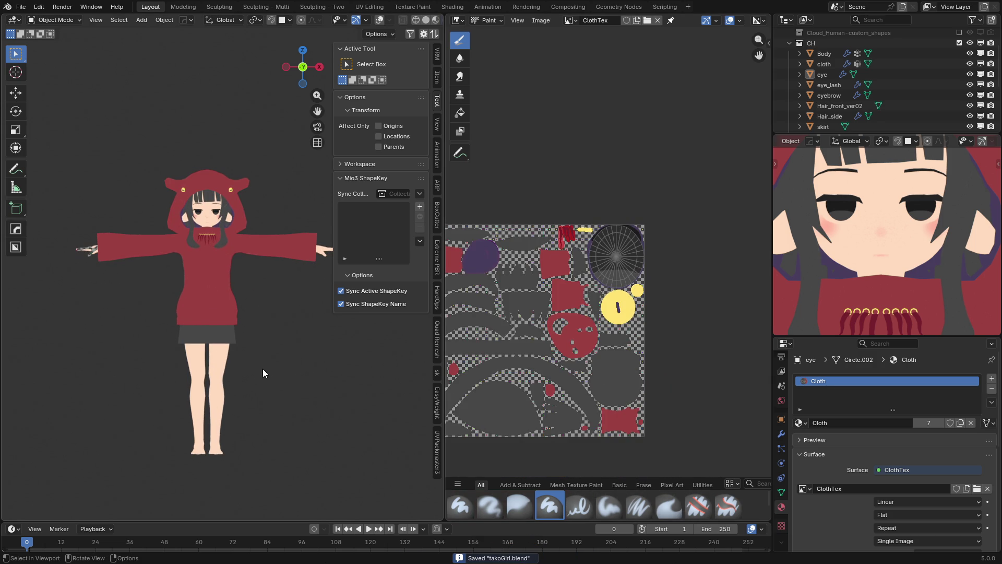
- Select the hoodie cloth and put it in Texture Paint with the wireframe shown
key("KP_3")
middle_click_drag(229, 357, 127, 355)
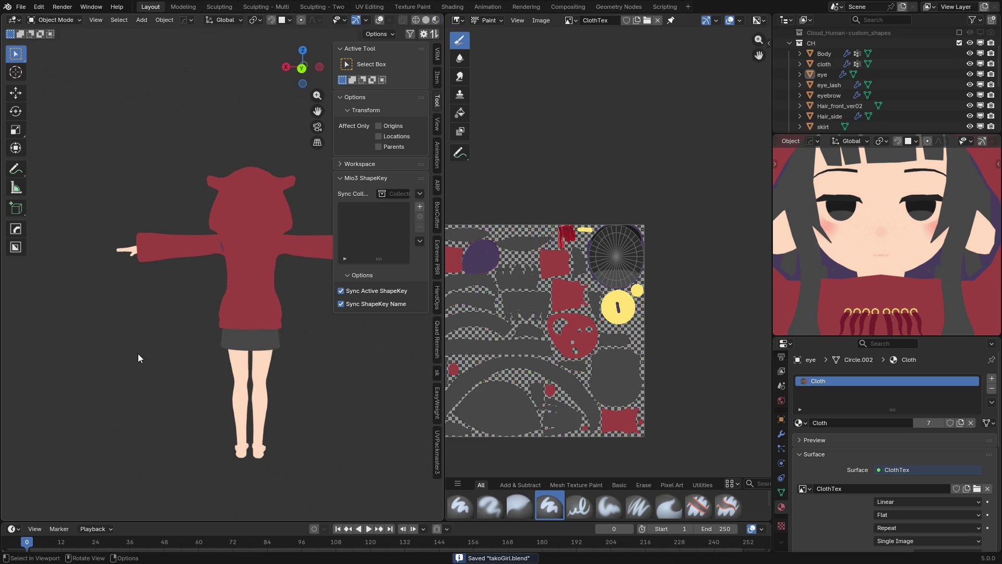
scroll(240, 240, "up", 5)
left_click(231, 259)
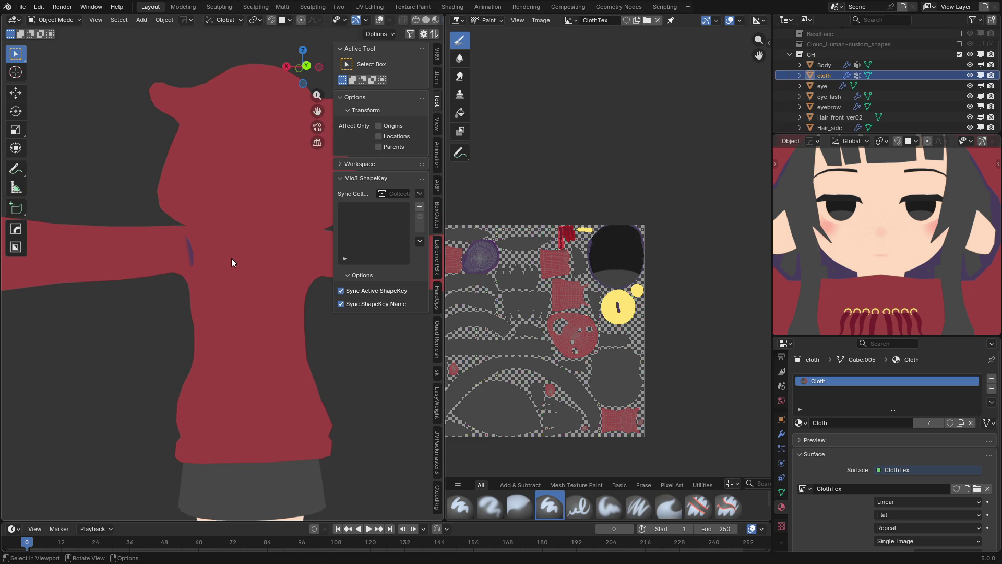
scroll(225, 277, "up", 1)
key("shift+alt+z")
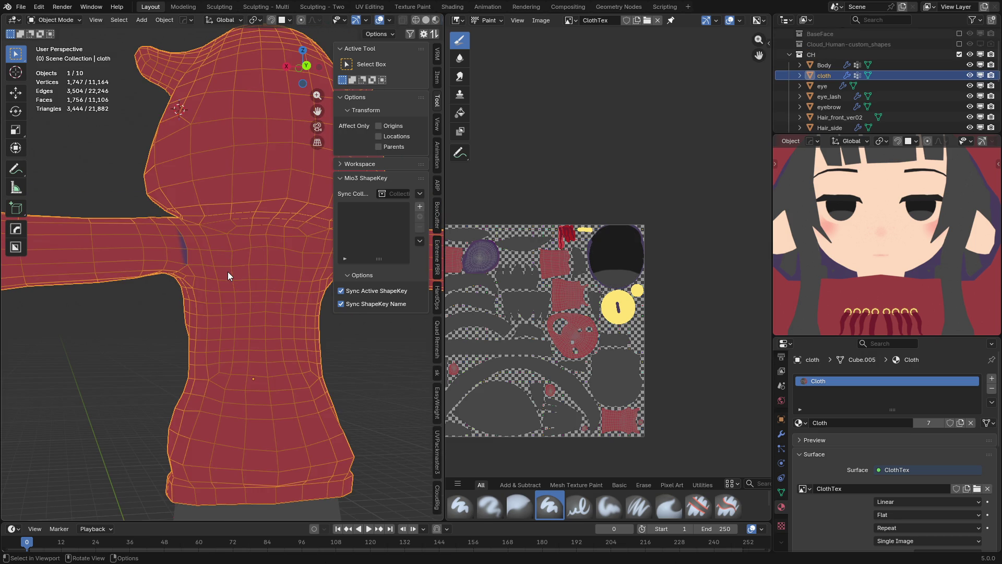
key("ctrl+Tab")
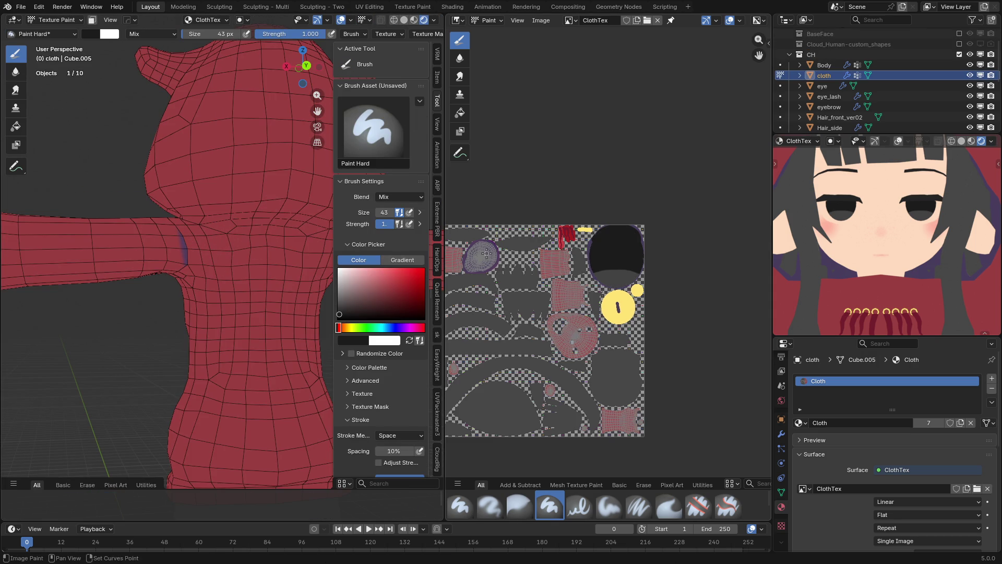
middle_click_drag(486, 254, 635, 267)
- Select the hoodie's shoulder faces in Edit Mode to locate their UVs
key("Tab")
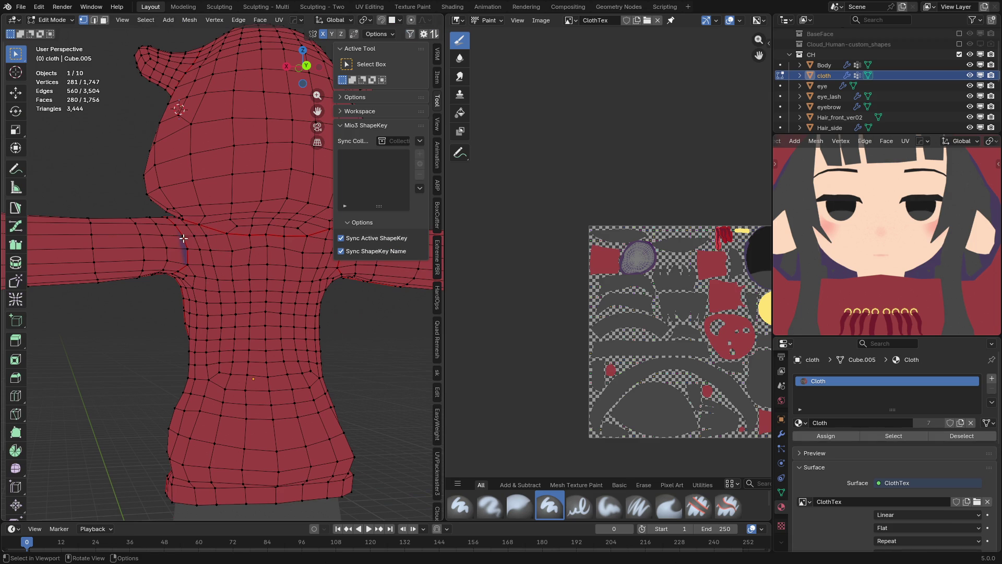
key("c")
left_click(182, 248)
left_click_drag(185, 252, 167, 255)
key("Escape")
scroll(670, 309, "up", 10)
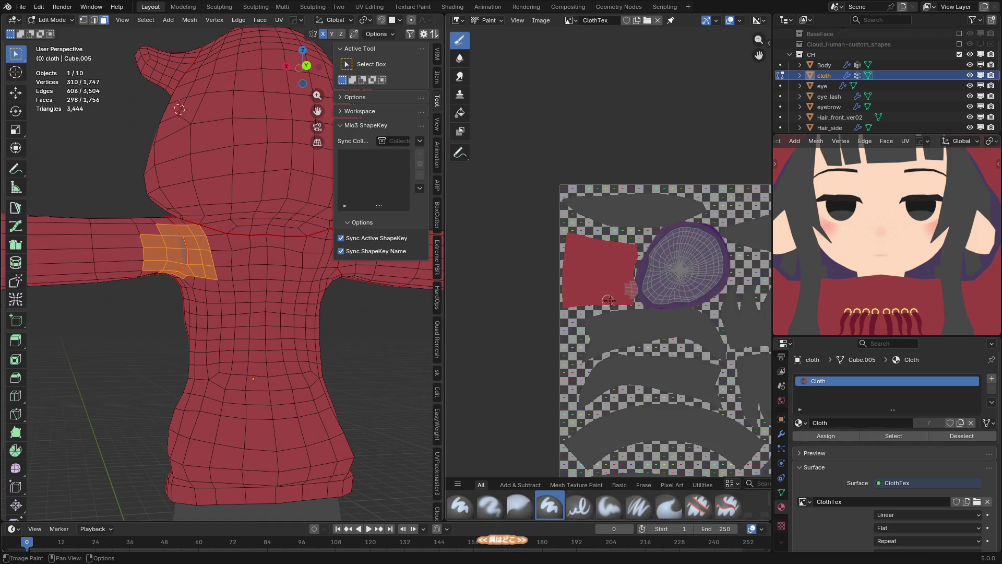
middle_click_drag(669, 309, 635, 303)
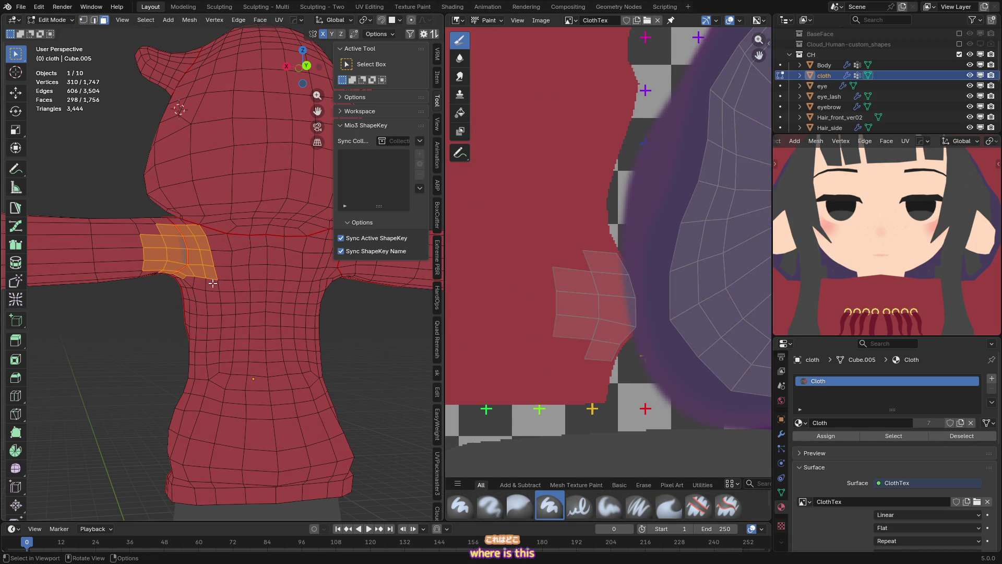
- Paint the shoulder UV island hoodie red on ClothTex with a 22 px brush
key("Tab")
key("s")
key("bracketleft")
key("bracketleft")
key("bracketleft")
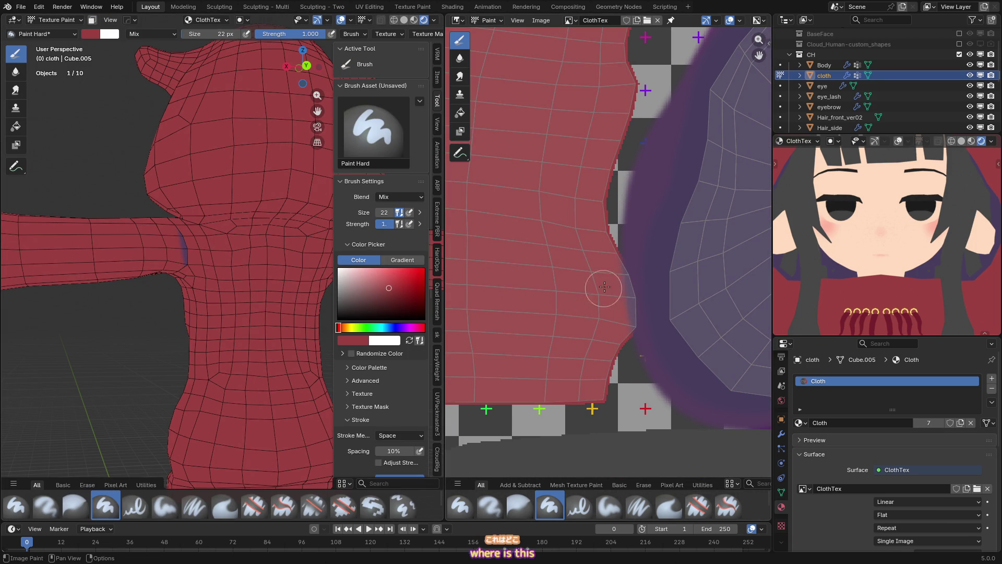
left_click_drag(607, 353, 597, 202)
- Frame the body in front view, save takoGirl.blend, and make Body the painted object
key("Home")
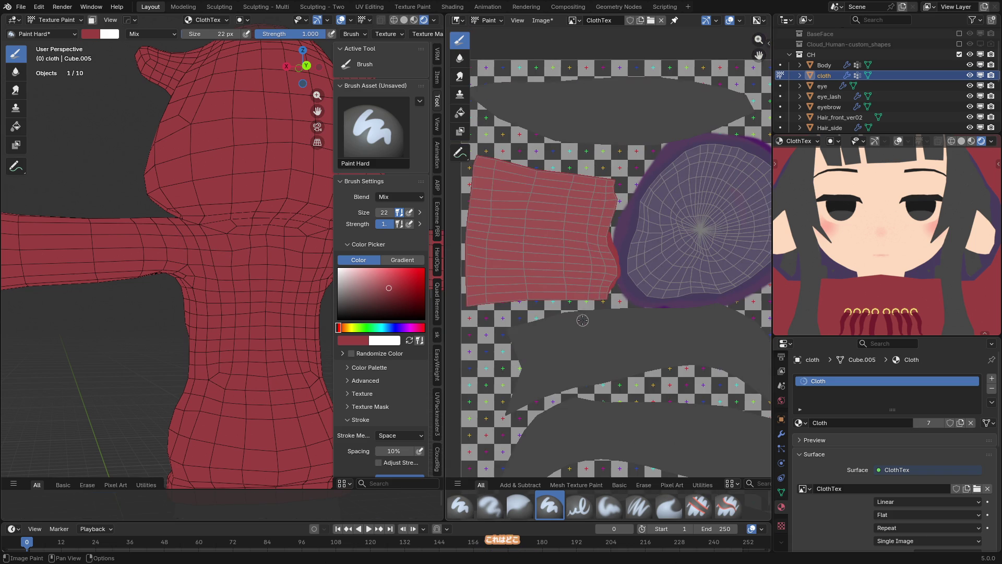
key("Home")
key("KP_1")
key("ctrl+s")
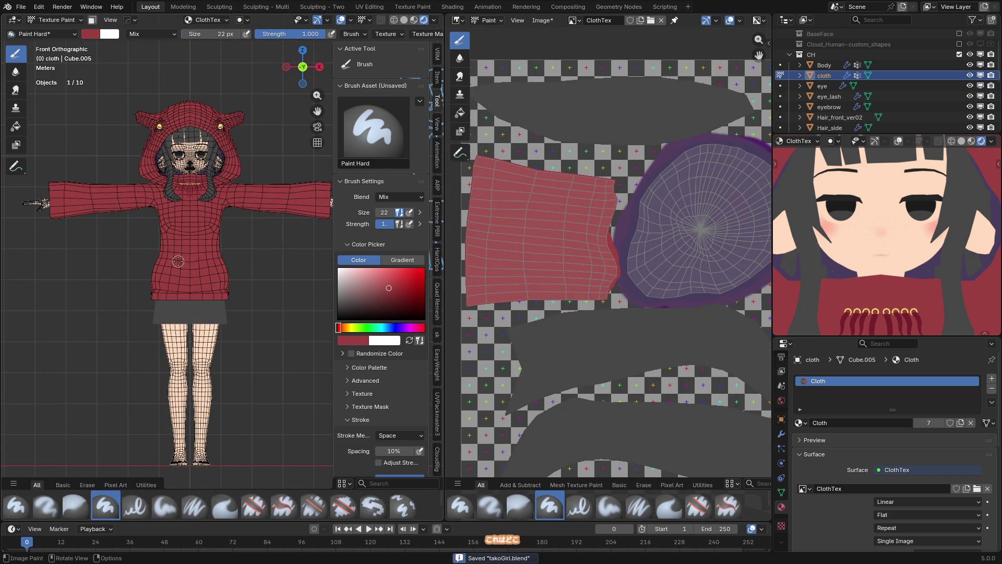
scroll(178, 261, "down", 5)
key("shift+alt+z")
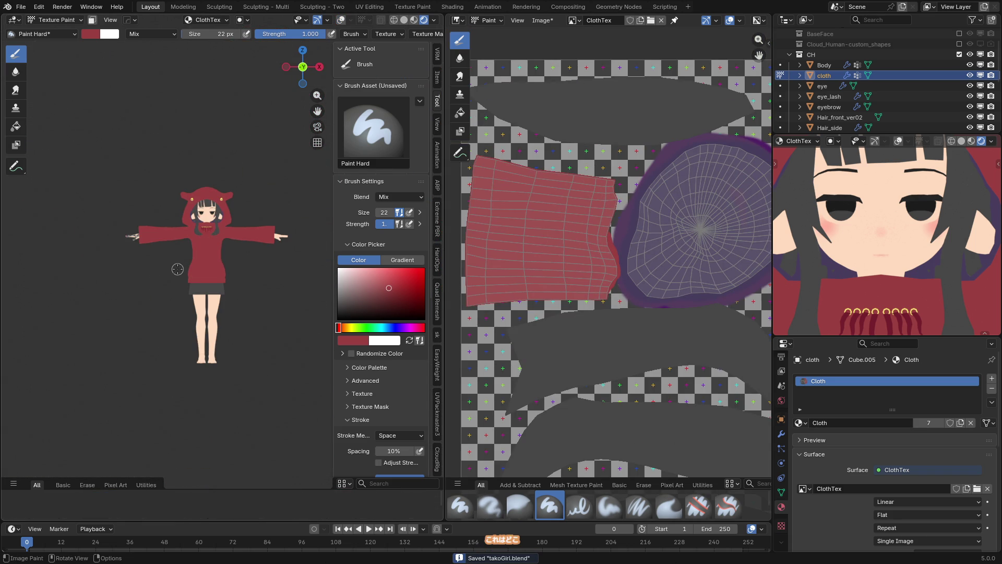
scroll(235, 317, "up", 4)
key("alt+q")
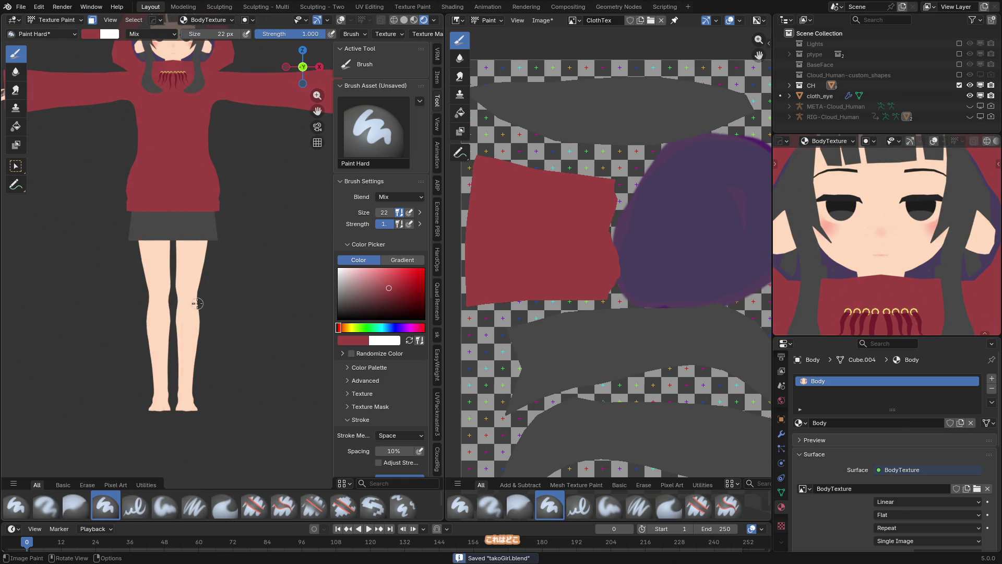
- Show the overlays again and enlarge the brush to 118 px
key("shift+alt+z")
scroll(212, 336, "up", 4)
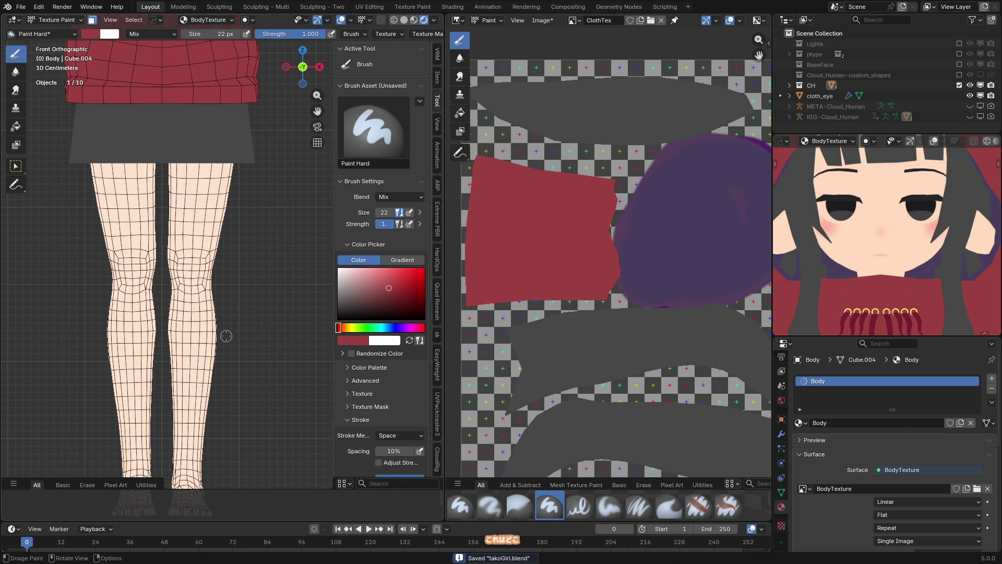
key("f")
left_click(192, 257)
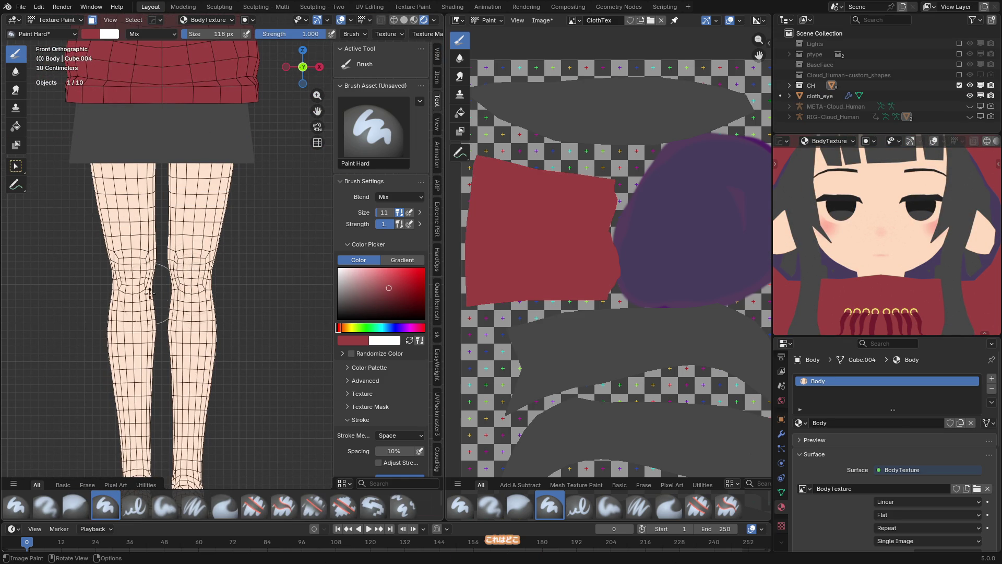
scroll(199, 283, "down", 3)
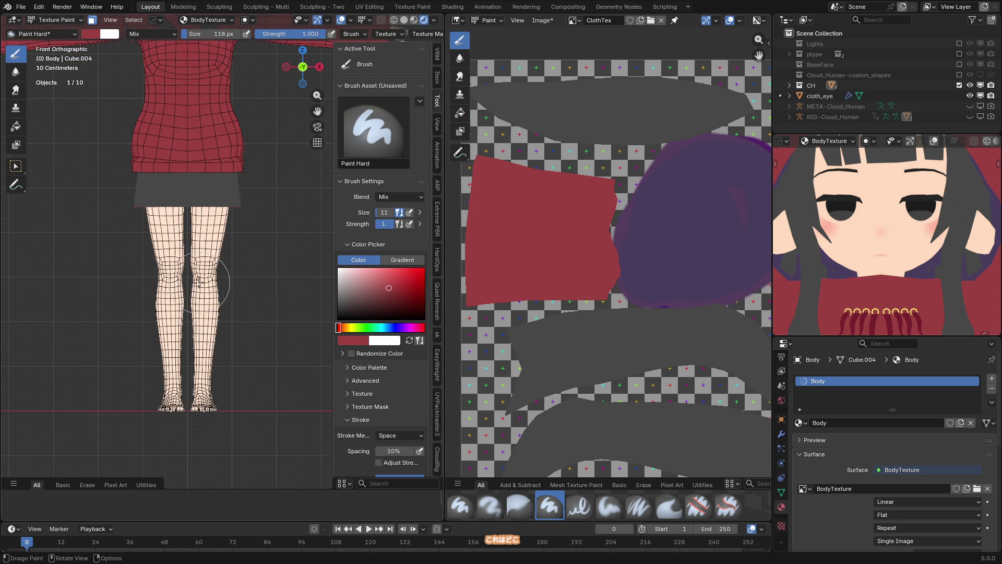
scroll(571, 308, "down", 4)
scroll(571, 308, "down", 2)
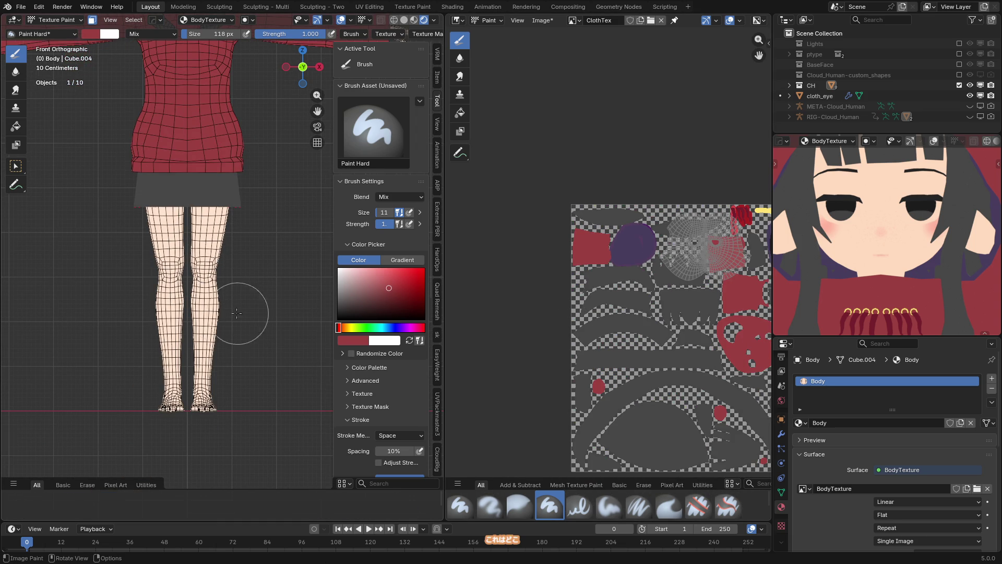
scroll(604, 324, "down", 2)
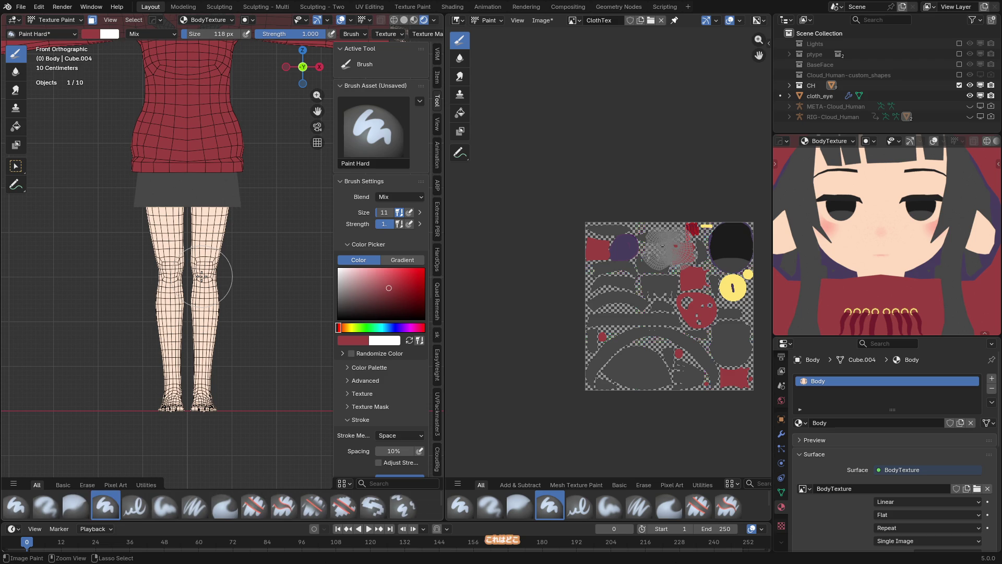
scroll(201, 276, "down", 3)
- Set face select mode on the hoodie cloth, then return to painting Body from the front
key("ctrl+KP_1")
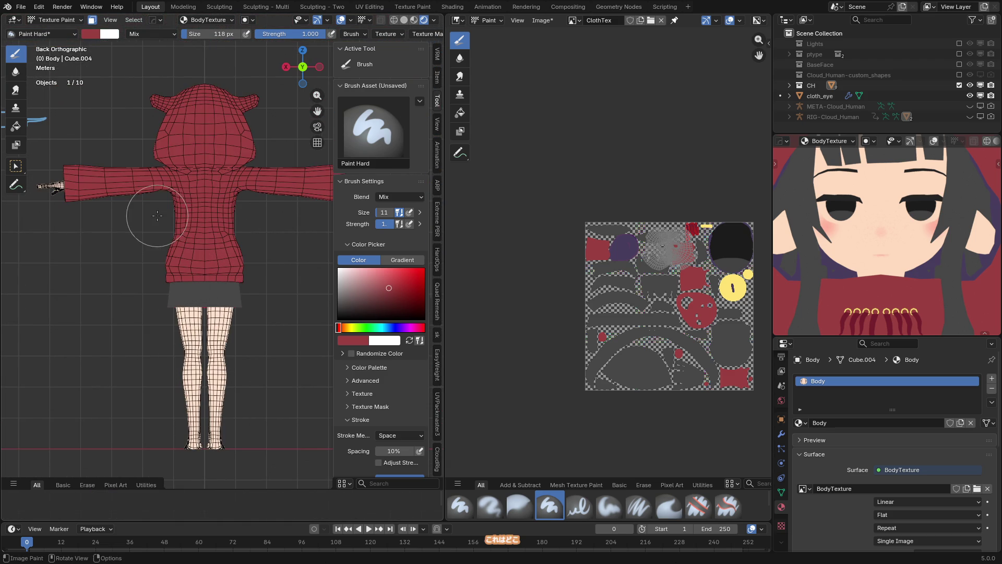
key("Tab")
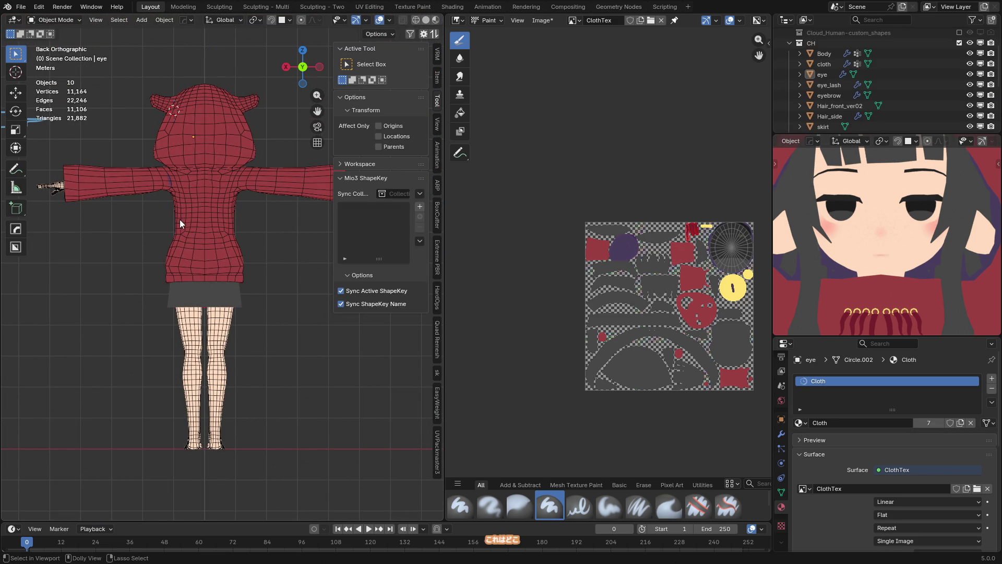
key("alt+q")
key("3")
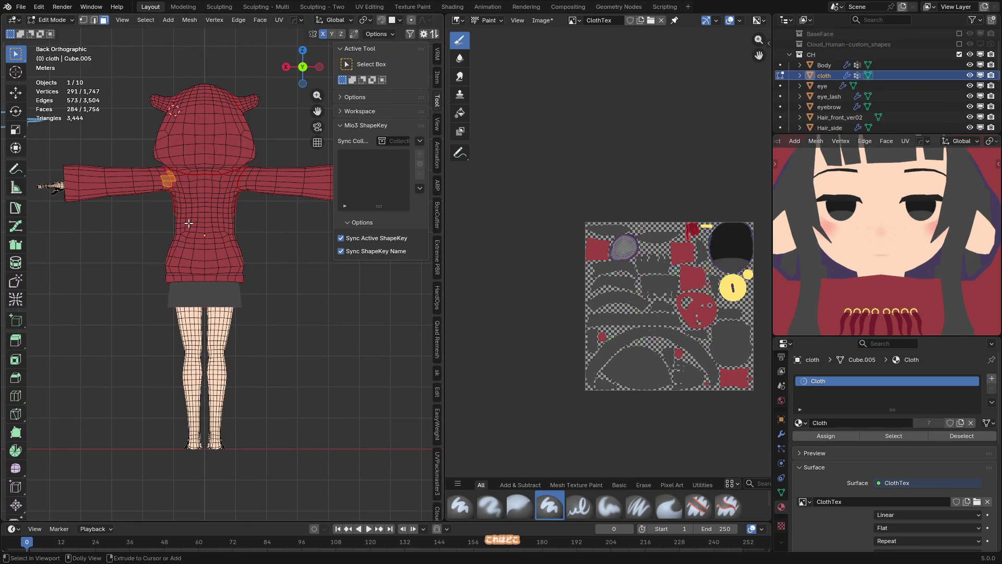
key("Tab")
key("KP_1")
key("alt+q")
key("Tab")
key("Tab")
scroll(199, 293, "up", 3)
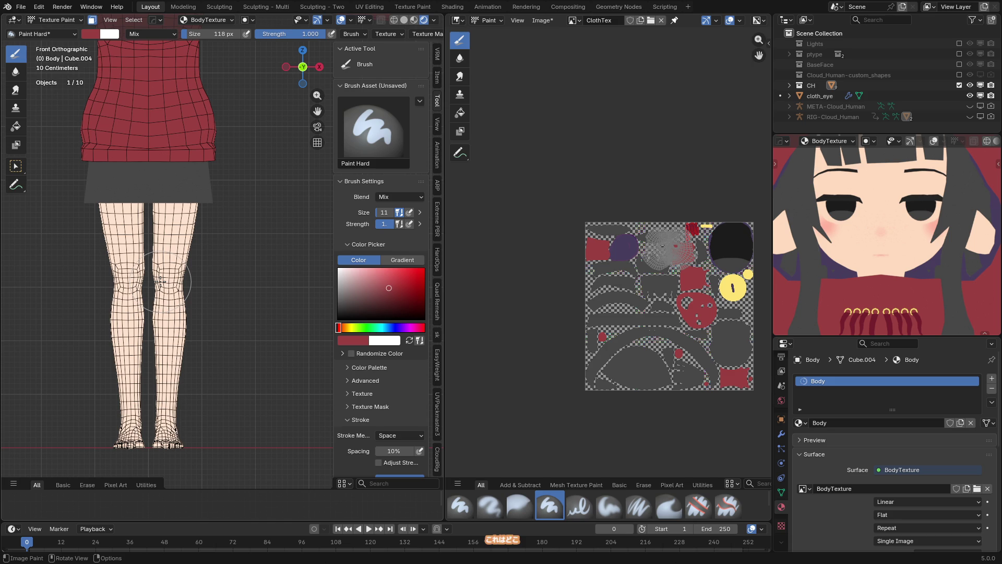
- Turn off face selection masking and undo the red paint on the knees
key("e")
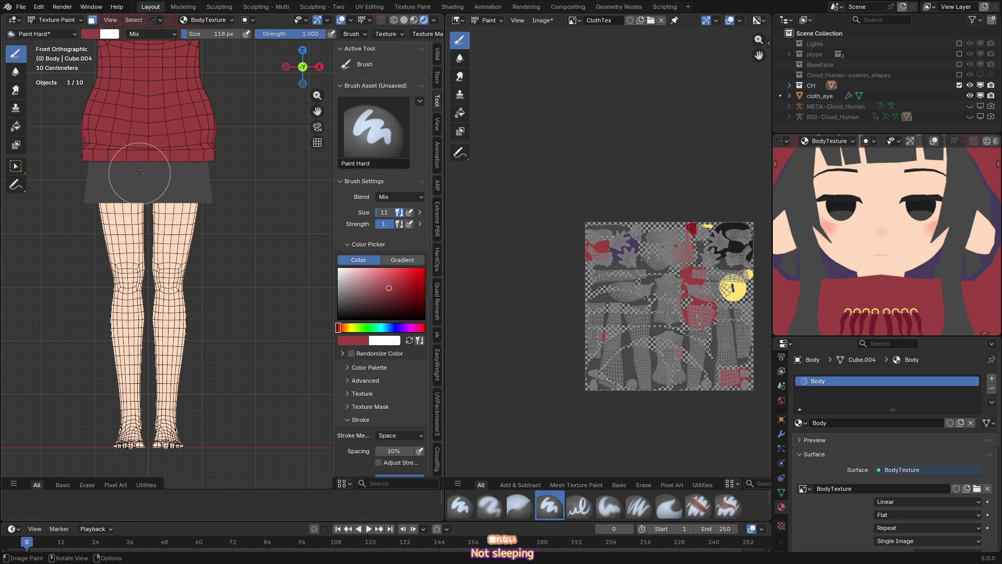
key("m")
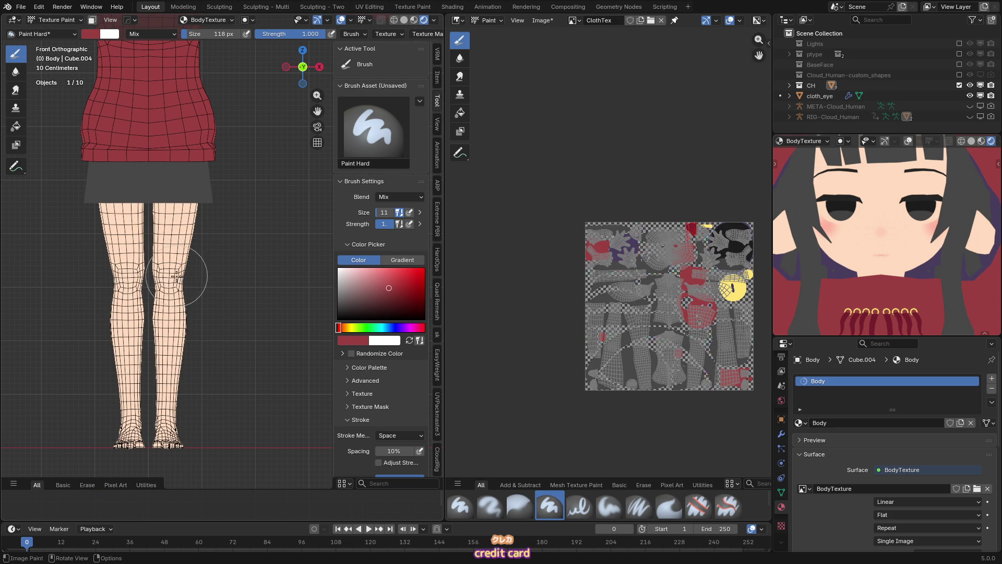
scroll(174, 290, "up", 3)
key("ctrl+z")
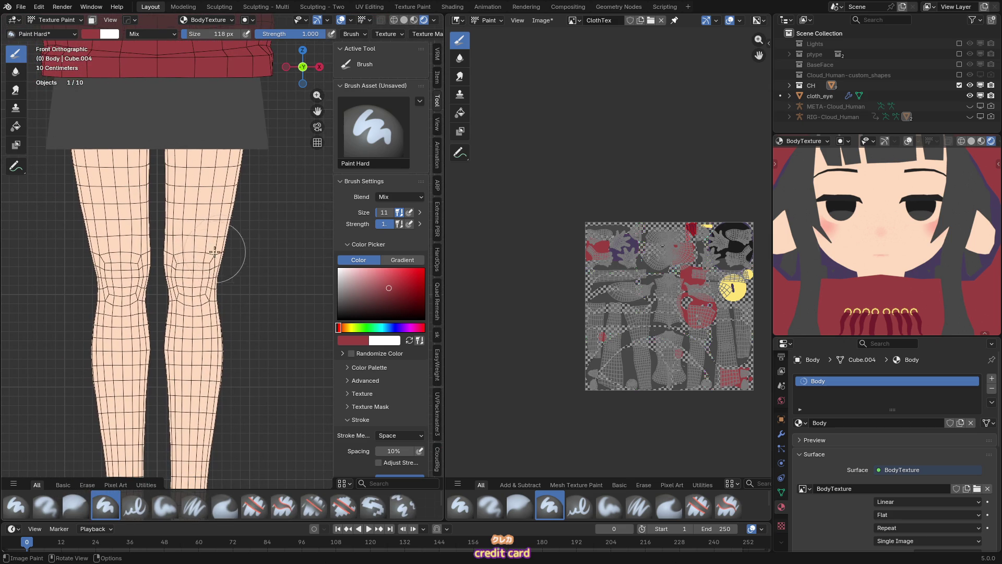
- Switch to the soft brush at 0.085 strength in bright red, sized 184 px
key("2")
right_click(195, 276)
key("shift+f")
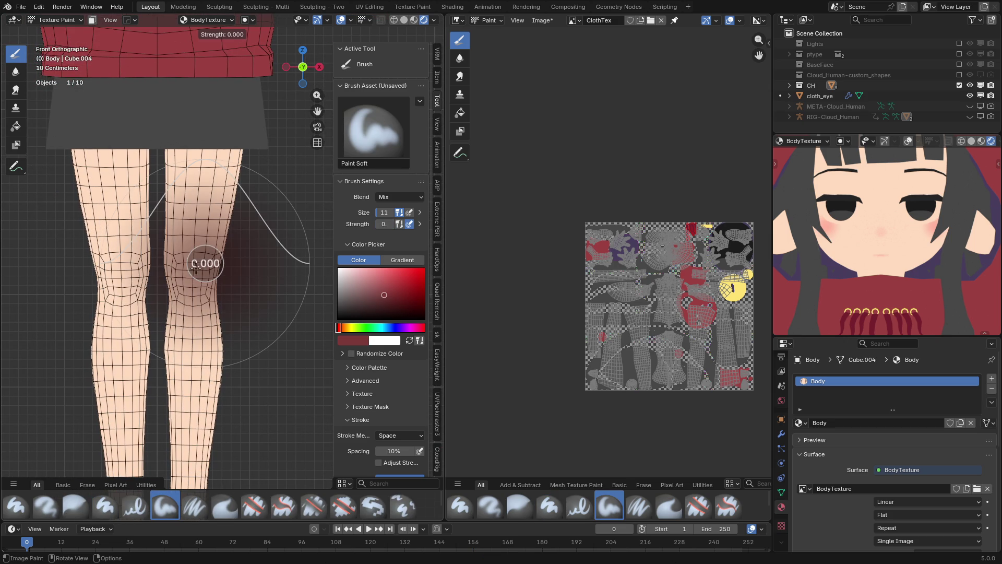
left_click(206, 271)
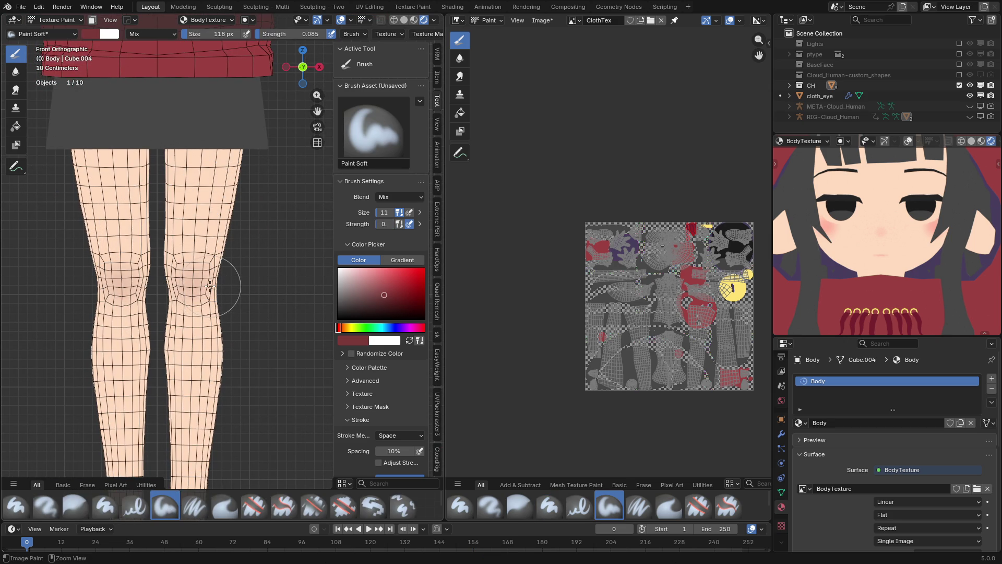
left_click(398, 270)
key("f")
left_click(183, 280)
- Lower brush strength to 0.067 and resize the brush to 333, then 227 px
mouse_move(219, 273)
middle_mouse_down("ctrl")
mouse_move(224, 302)
mouse_move(215, 308)
mouse_move(210, 291)
middle_mouse_up("ctrl")
key("shift+f")
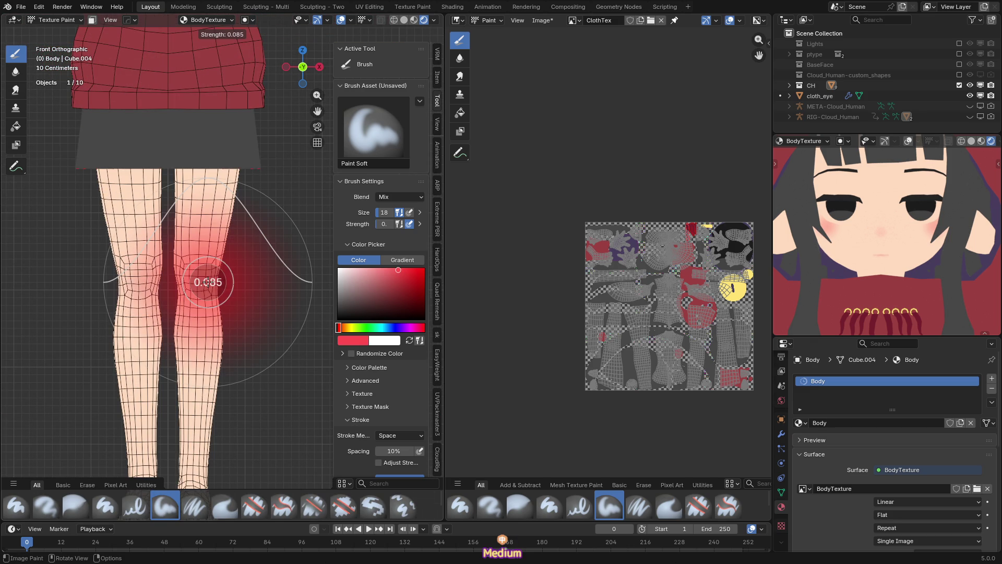
left_click(206, 282)
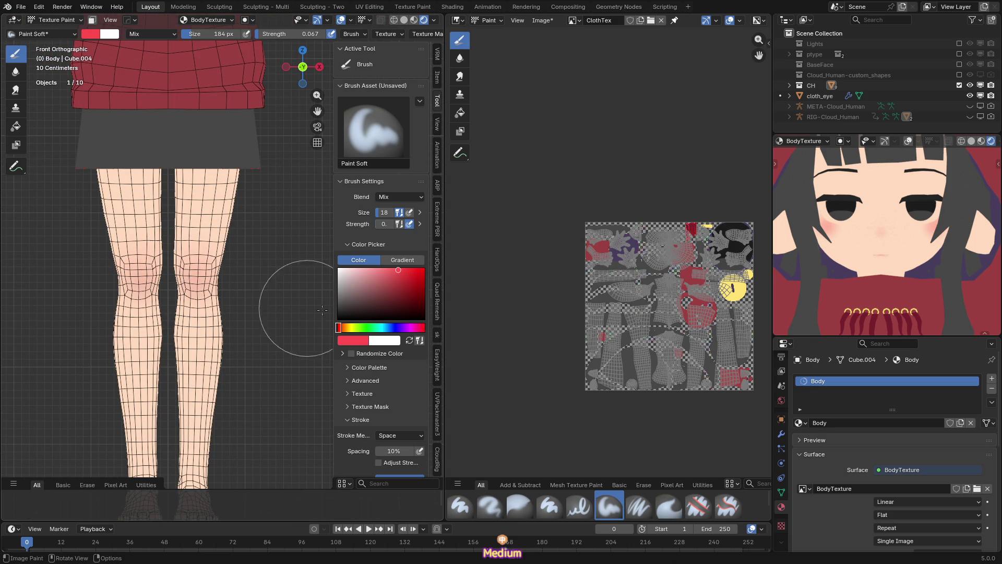
scroll(931, 301, "down", 8)
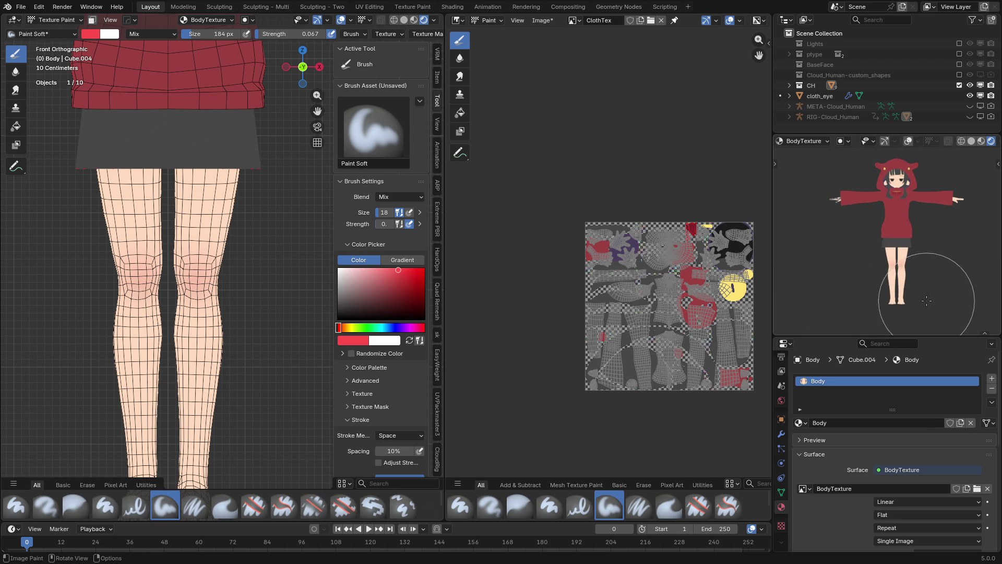
scroll(917, 284, "up", 1)
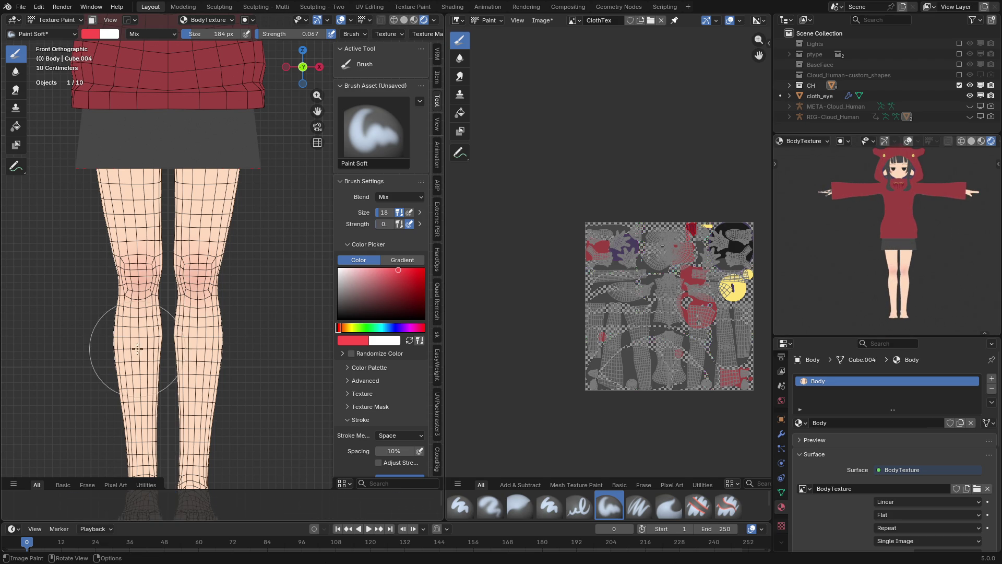
scroll(202, 336, "up", 1)
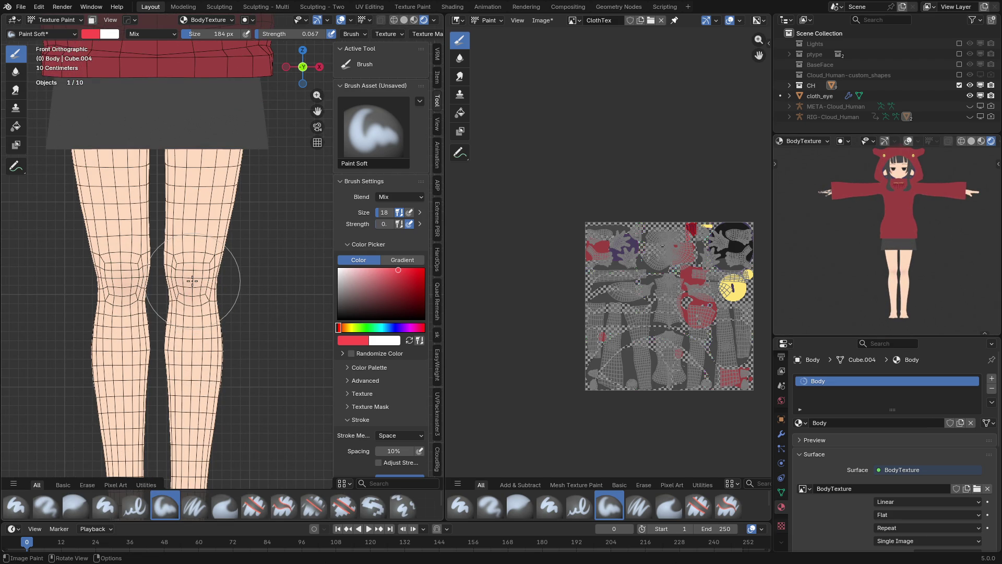
scroll(177, 290, "up", 2)
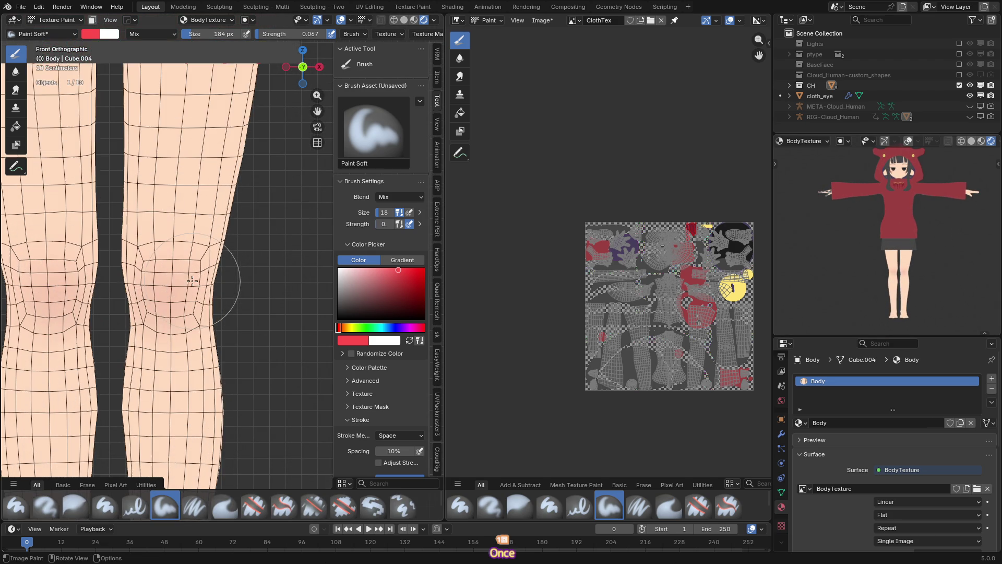
key("f")
left_click(216, 290)
scroll(191, 289, "down", 3)
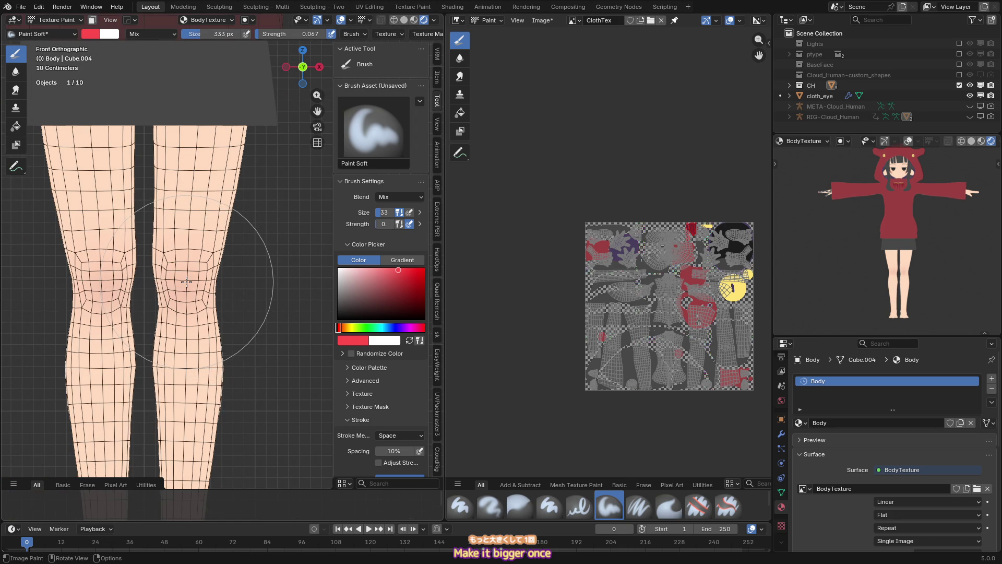
scroll(182, 285, "up", 4, "shift")
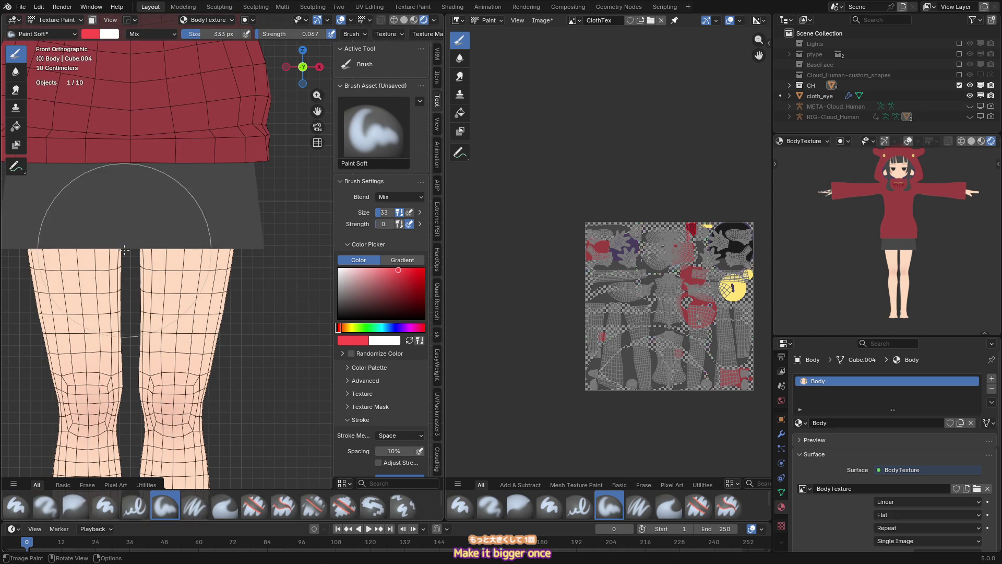
key("f")
left_click(205, 264)
- Resize the brush to 420, then 314 px while orbiting down to the legs
scroll(216, 352, "down", 4)
mouse_move(216, 352)
middle_mouse_down()
mouse_move(229, 335)
mouse_move(190, 409)
mouse_move(250, 308)
mouse_move(224, 266)
mouse_move(292, 282)
mouse_move(173, 293)
middle_mouse_up()
scroll(190, 410, "up", 4)
key("f")
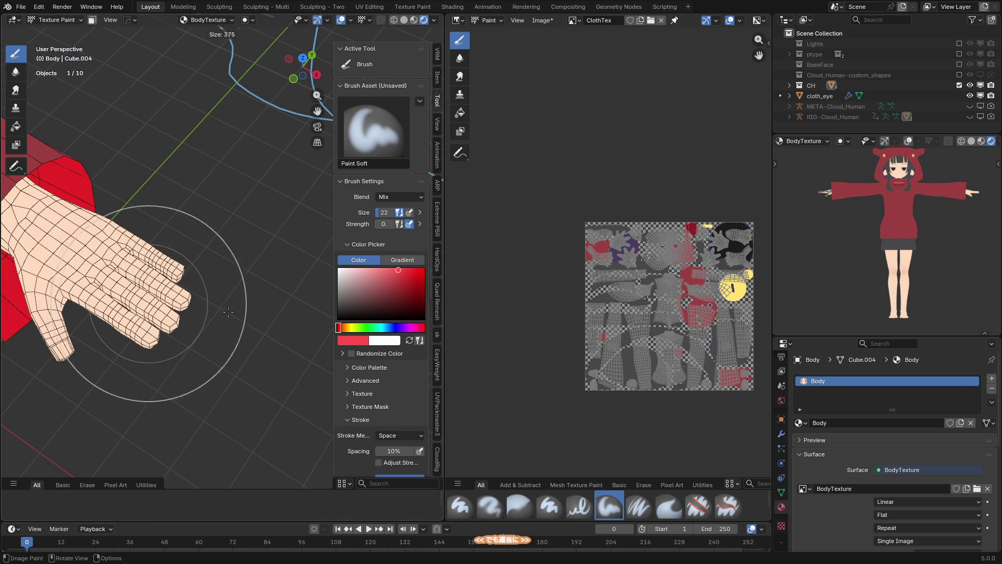
left_click(87, 338)
key("f")
left_click(87, 339)
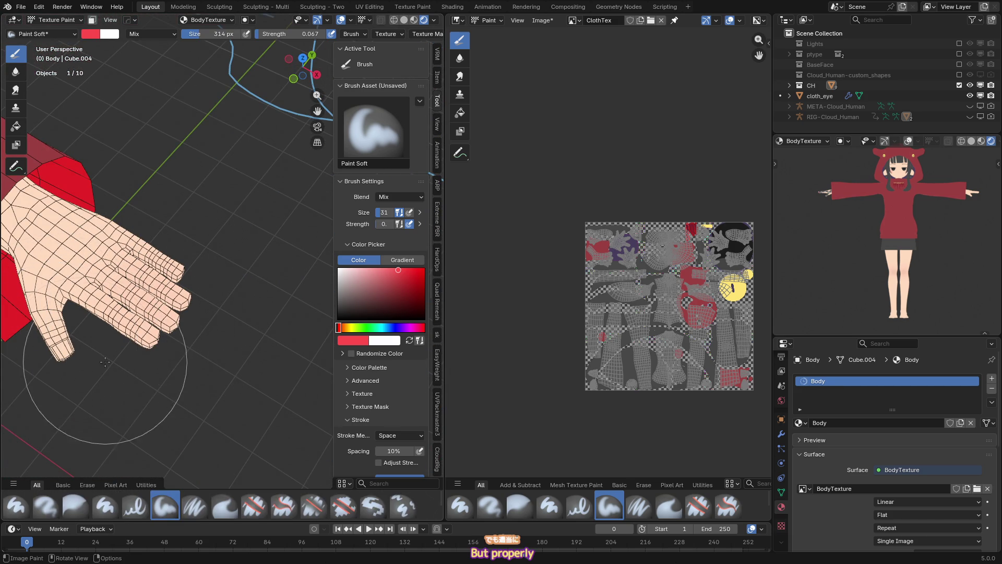
mouse_move(87, 339)
middle_mouse_down()
mouse_move(155, 218)
mouse_move(223, 221)
mouse_move(251, 418)
mouse_move(236, 282)
mouse_move(240, 292)
middle_mouse_up()
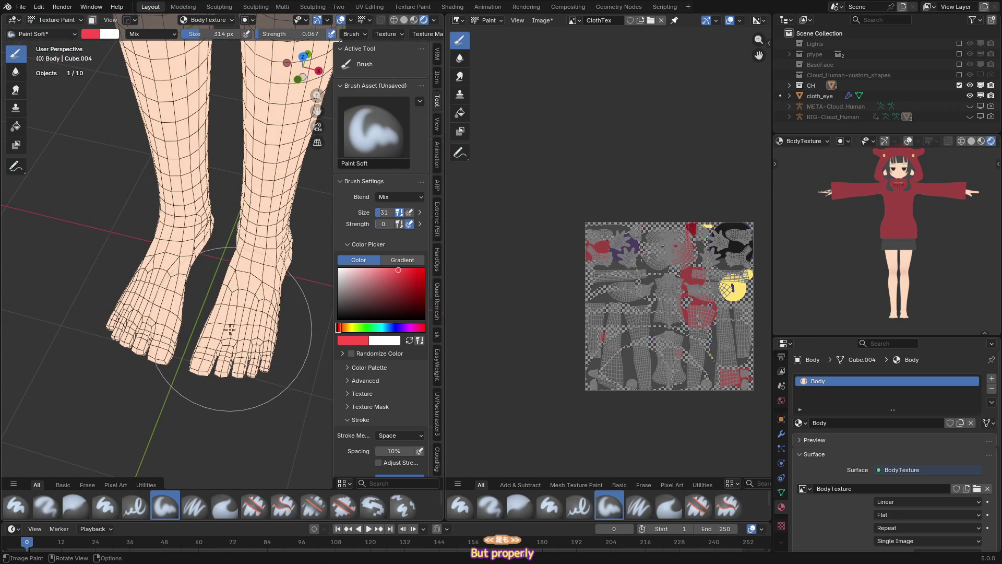
- Enlarge the brush to 464 px in front view and save the ClothTex image
key("f")
left_click(241, 372)
key("KP_1")
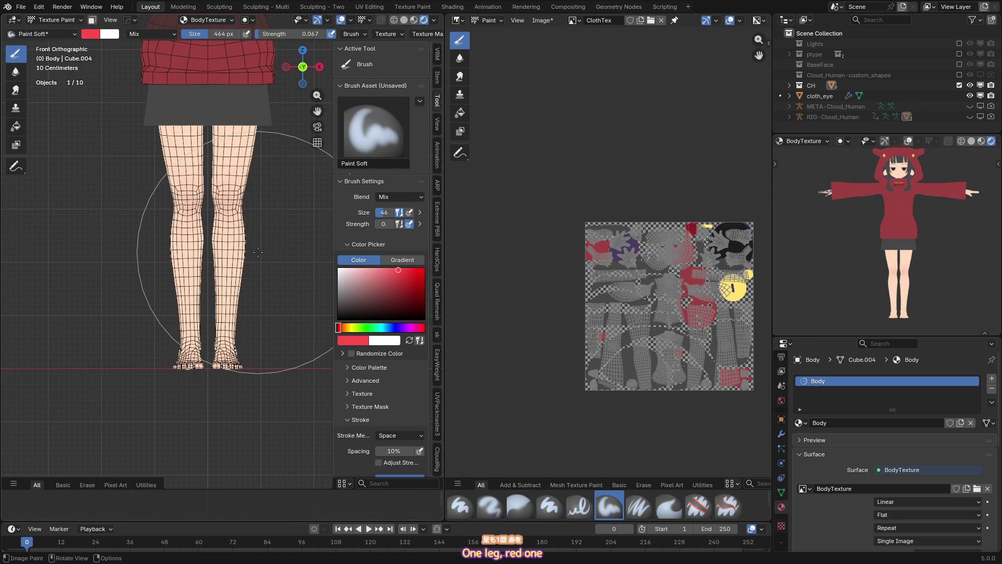
key("alt+s")
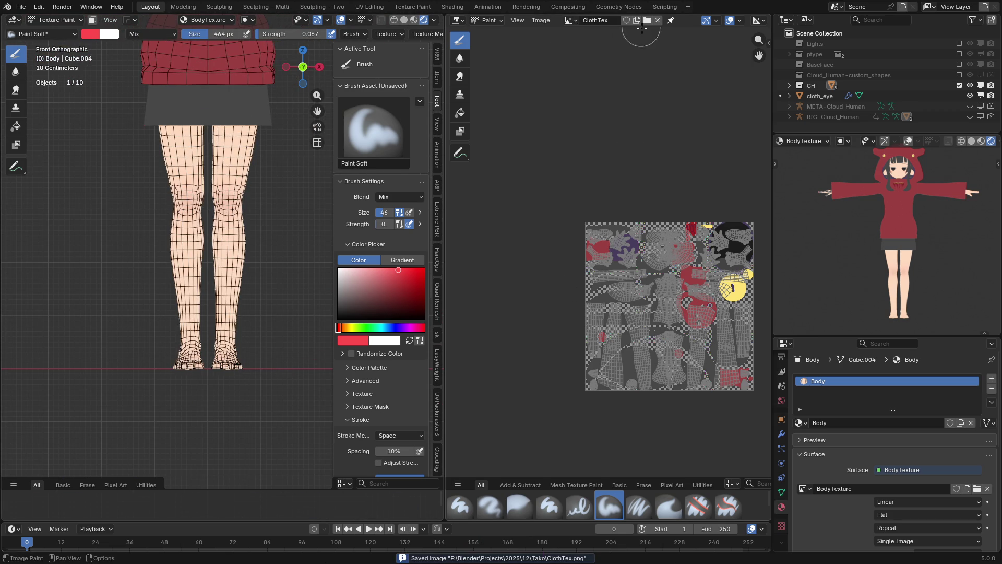
- Show the BodyTexture image in the image editor and save it
left_click(571, 21)
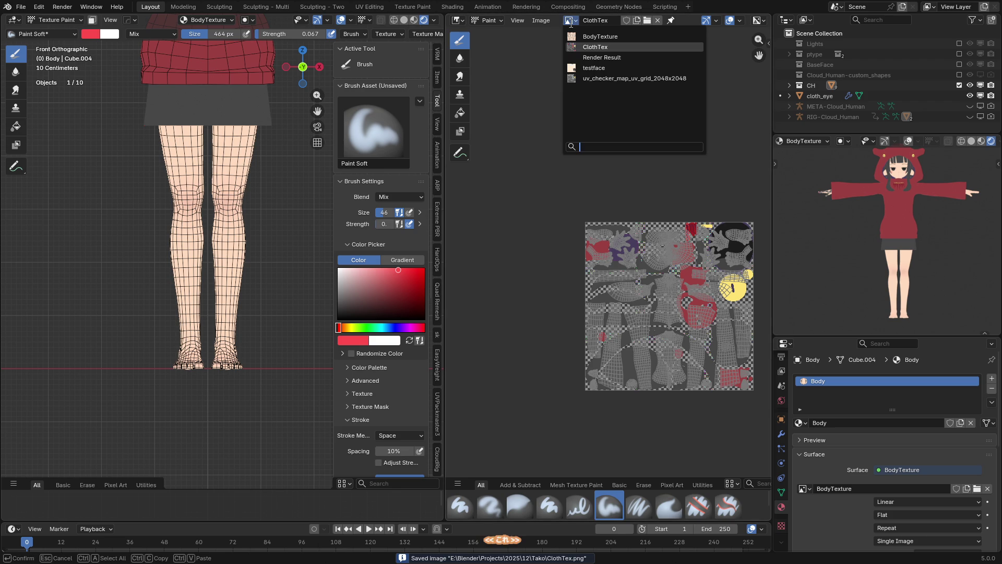
left_click(604, 37)
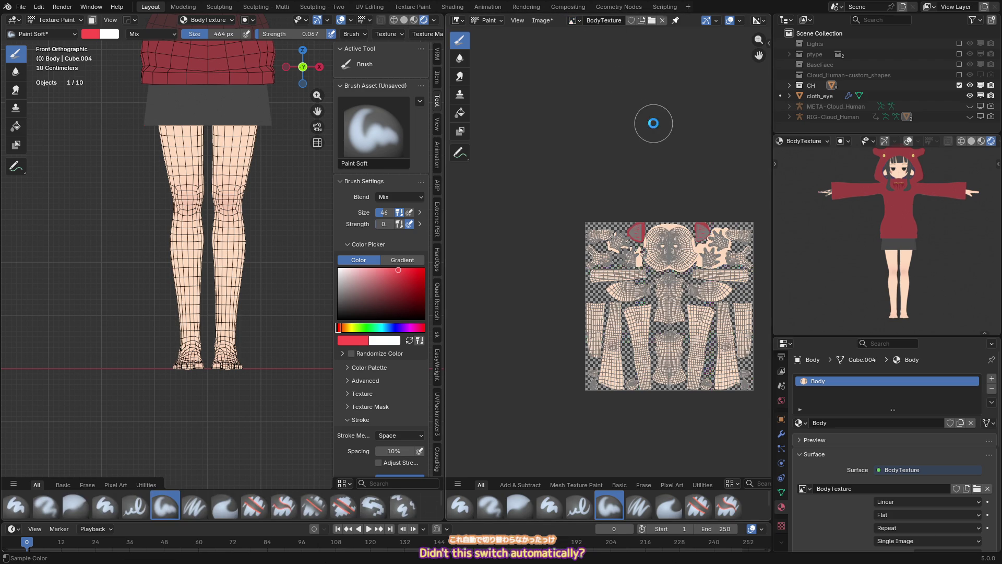
key("alt+s")
- Toggle Body through Edit Mode, frame the character and save takoGirl.blend
key("Tab")
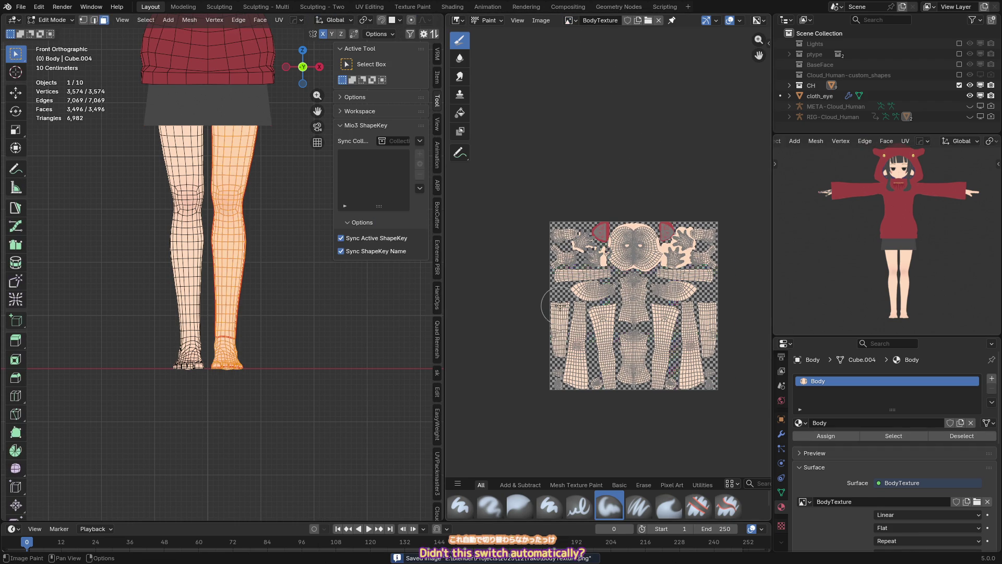
scroll(560, 305, "up", 4)
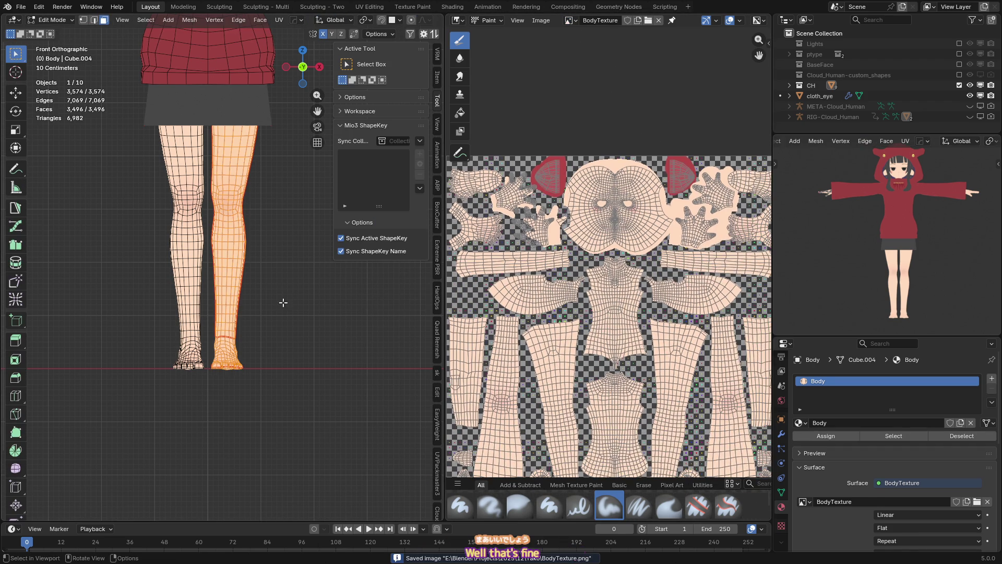
key("Tab")
left_click(161, 287)
key("Home")
key("ctrl+s")
- Switch to Material Preview, orbit around the character and select the Body object
key("shift+z")
mouse_move(220, 277)
middle_mouse_down()
mouse_move(249, 246)
mouse_move(237, 249)
mouse_move(257, 250)
mouse_move(255, 275)
mouse_move(262, 259)
mouse_move(179, 289)
mouse_move(265, 296)
mouse_move(224, 300)
mouse_move(237, 316)
mouse_move(280, 319)
mouse_move(258, 315)
mouse_move(233, 282)
middle_mouse_up()
scroll(255, 275, "up", 2)
scroll(134, 295, "up", 5)
left_click(230, 298)
- Put Body into Texture Paint mode with a hard-edged, full-strength brush
key("n")
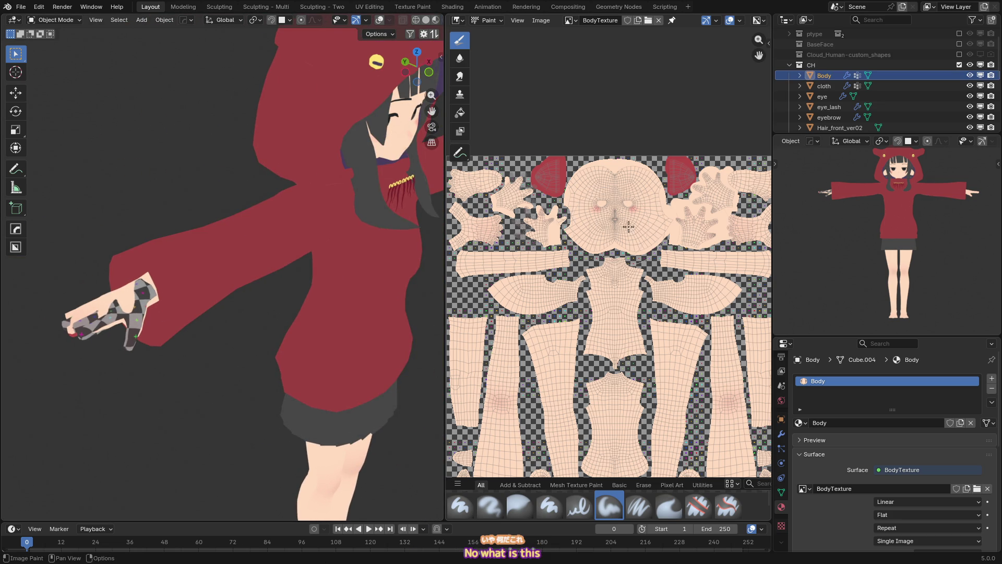
key("ctrl+Tab")
key("ctrl+Tab")
left_click(229, 243)
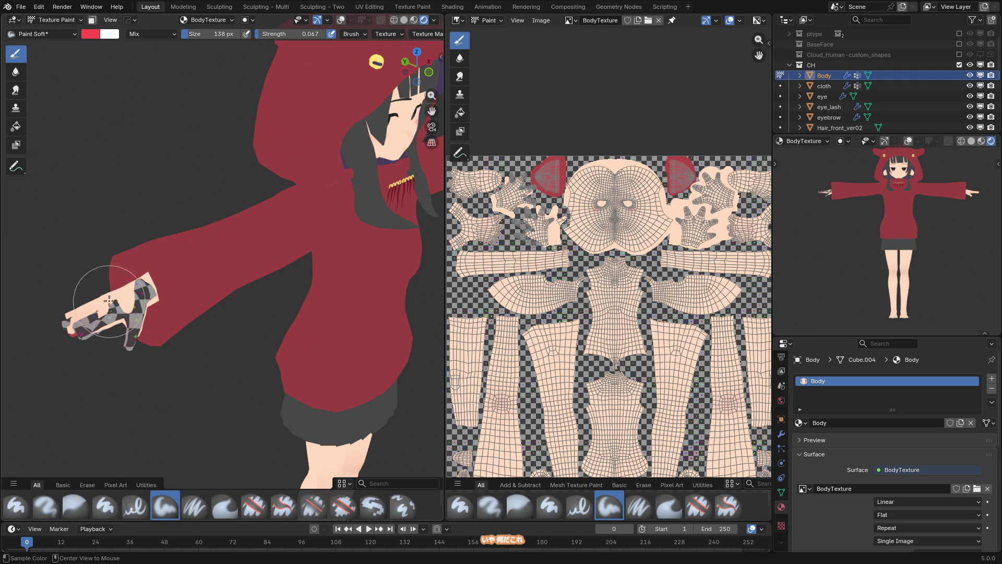
left_click(105, 505)
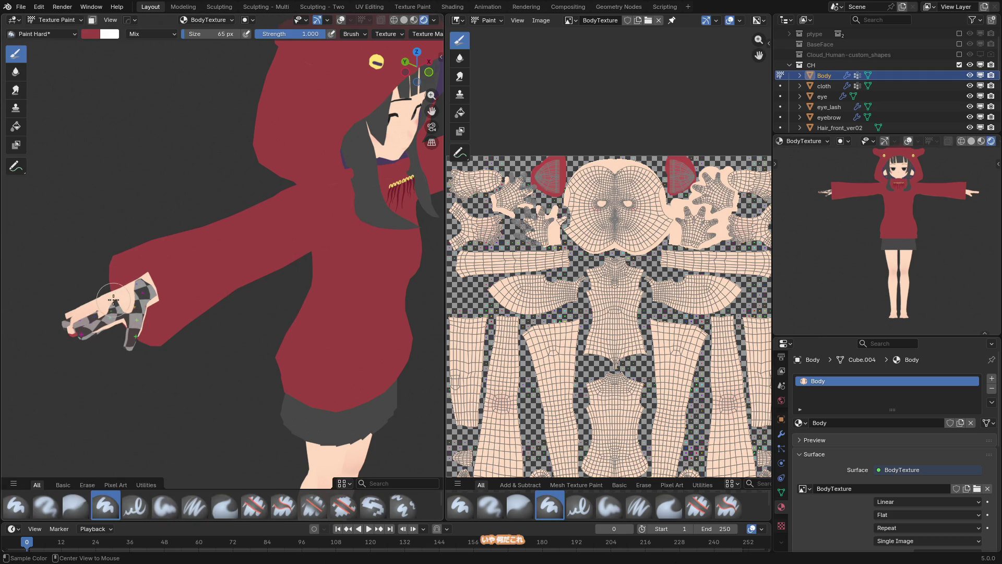
- Paint the checkered hand and its UV island gaps, including the thumb tip, in skin colour
left_click_drag(89, 316, 134, 304)
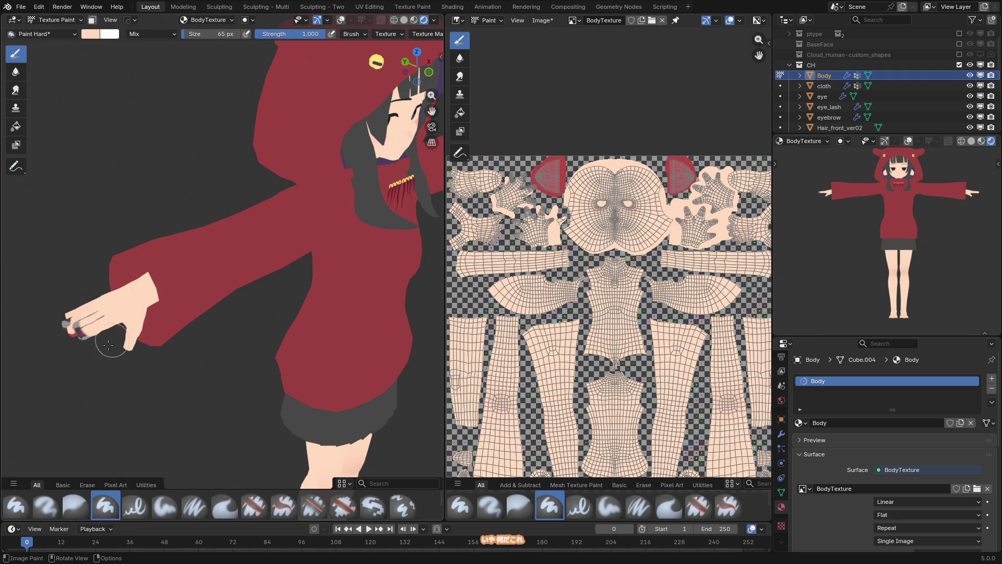
scroll(680, 317, "up", 6)
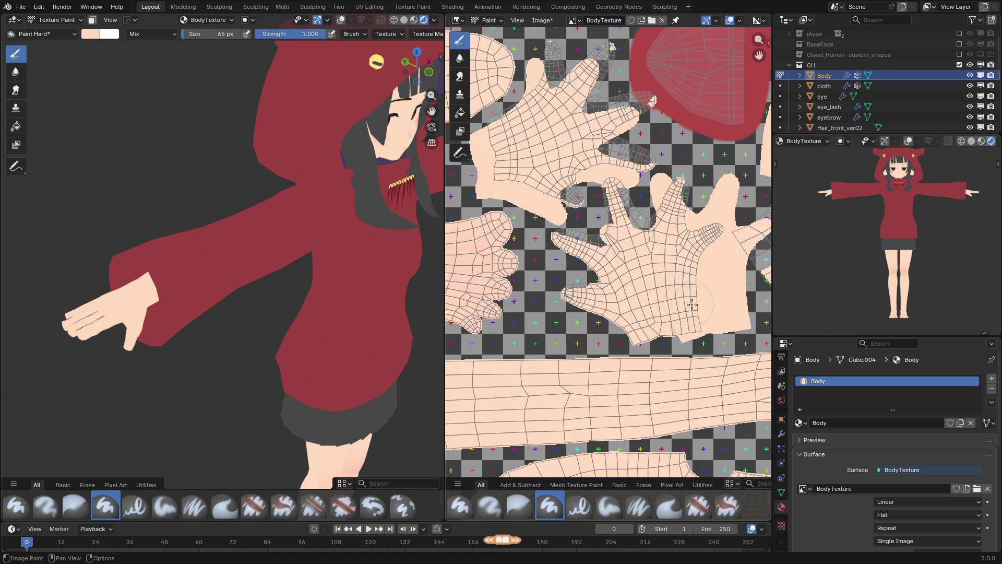
mouse_move(680, 317)
left_mouse_down()
mouse_move(650, 338)
mouse_move(621, 334)
mouse_move(582, 305)
mouse_move(566, 188)
mouse_move(555, 170)
mouse_move(653, 151)
mouse_move(669, 189)
left_mouse_up()
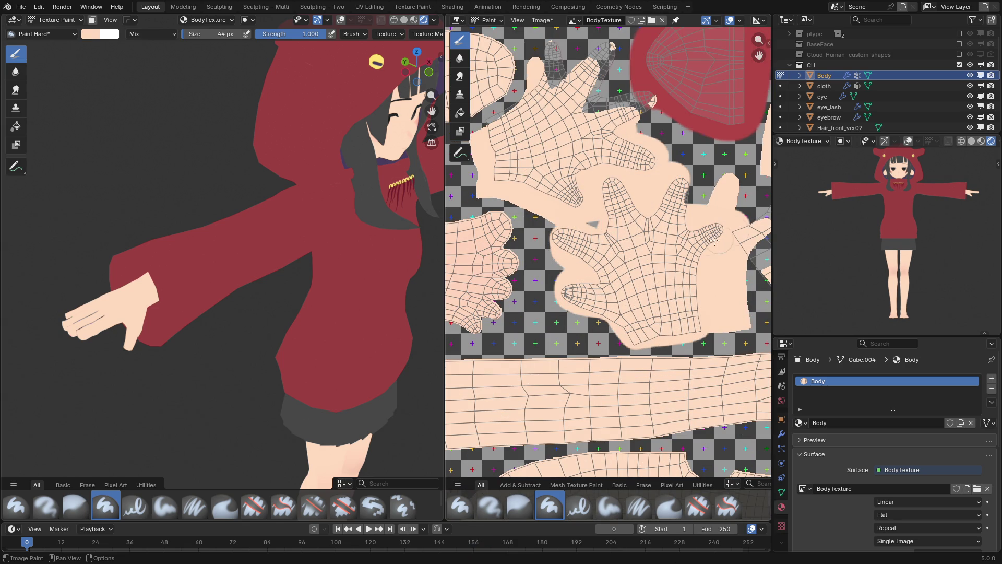
scroll(576, 181, "up", 4, "shift")
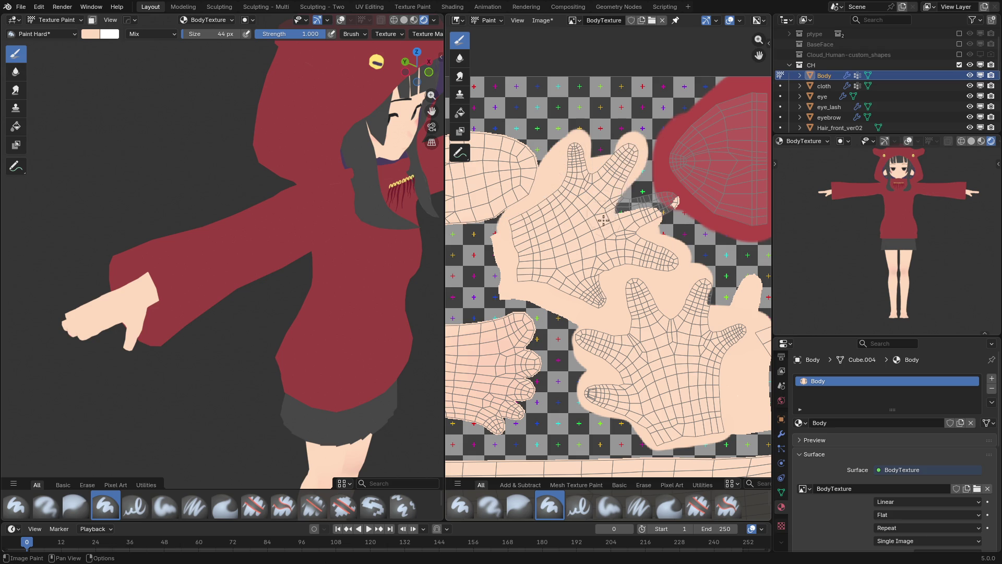
left_click_drag(635, 204, 666, 200)
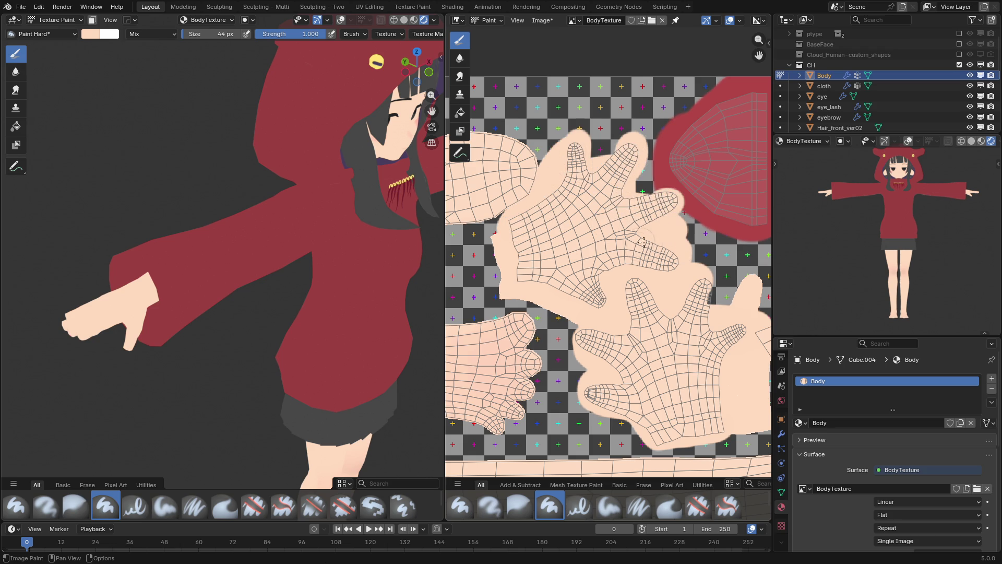
- Save the painted BodyTexture image and view the character from the front
scroll(664, 221, "down", 5)
key("alt+s")
scroll(284, 284, "down", 3)
key("KP_1")
scroll(285, 285, "up", 5)
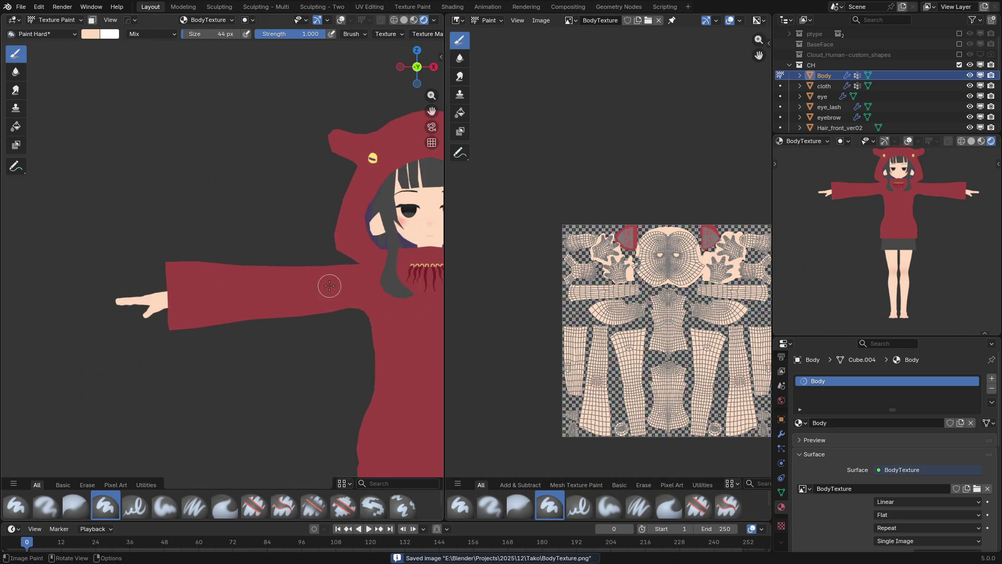
- Return to Object Mode, select the tako legs ornament and shift it along Y
key("ctrl+Tab")
scroll(324, 253, "up", 3)
mouse_move(340, 250)
middle_mouse_down()
mouse_move(192, 280)
mouse_move(236, 277)
mouse_move(246, 309)
mouse_move(334, 270)
mouse_move(228, 287)
mouse_move(218, 275)
mouse_move(277, 265)
mouse_move(305, 242)
middle_mouse_up()
left_click(273, 264)
scroll(309, 265, "up", 2)
key("g")
key("y")
left_click(231, 280)
- Lower the ornament's rings and tassels along Z
key("g")
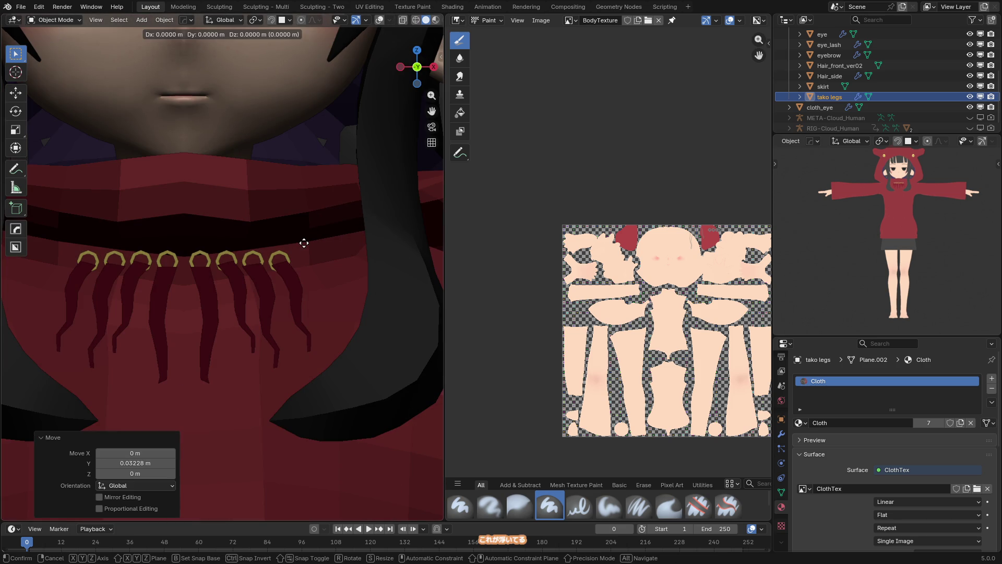
key("z")
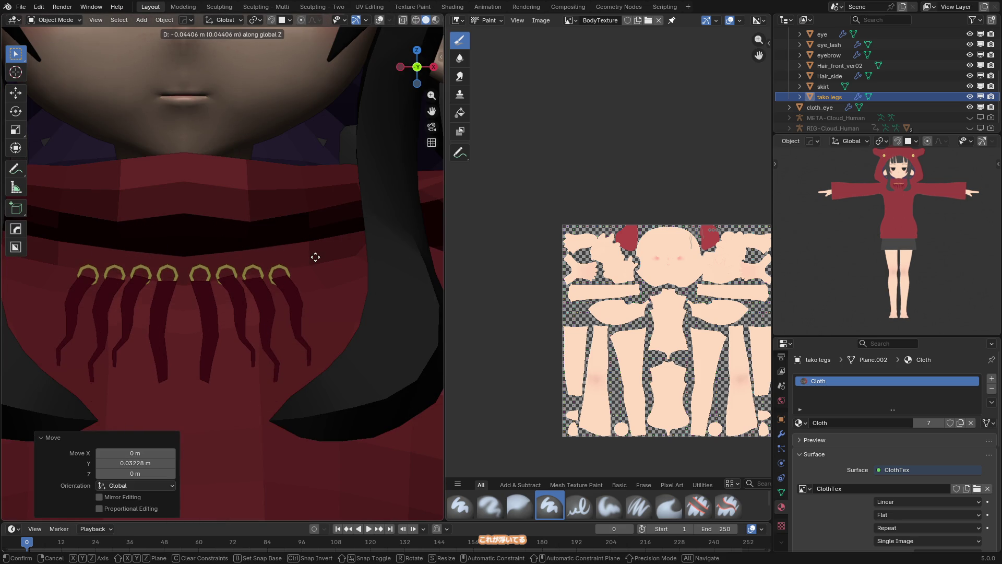
left_click(315, 264)
scroll(316, 277, "down", 5)
mouse_move(315, 274)
middle_mouse_down()
mouse_move(247, 303)
mouse_move(207, 304)
mouse_move(302, 280)
middle_mouse_up()
- Bring the ornament's rings forward along Y and lower it again along Z
key("g")
key("z")
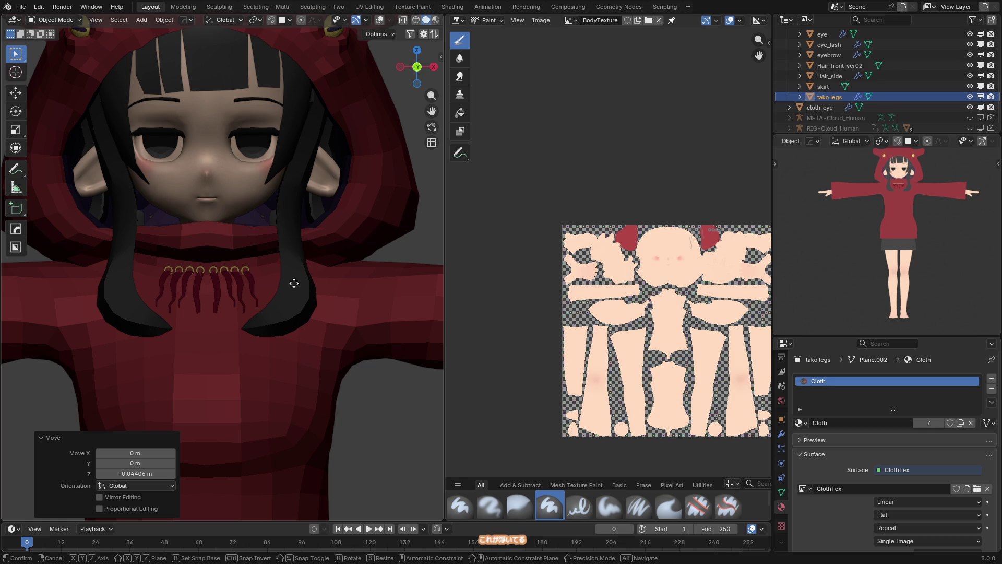
key("Escape")
key("g")
key("y")
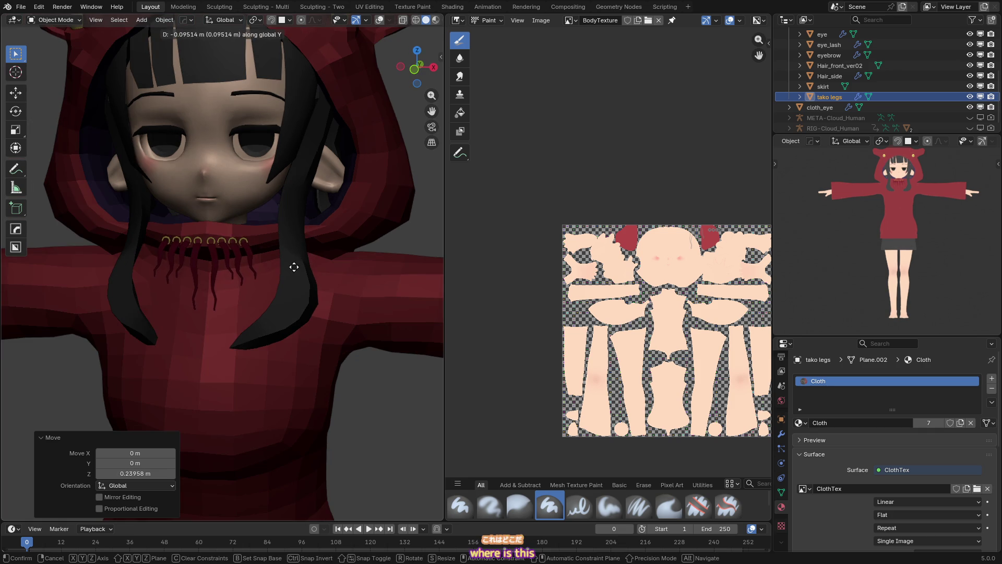
left_click(294, 266)
key("g")
key("z")
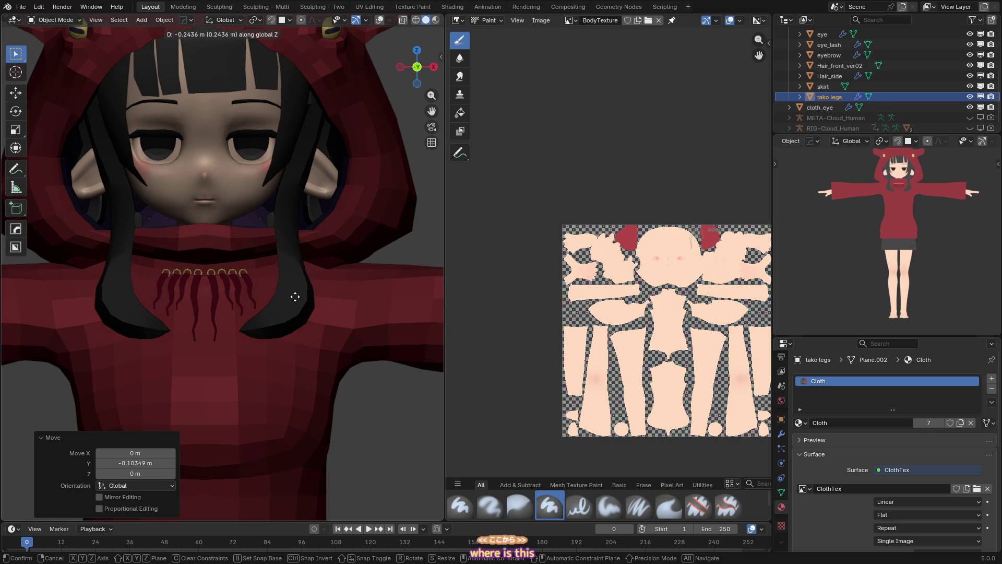
left_click(295, 296)
- Save takoGirl.blend with the ornament left in place
scroll(271, 293, "down", 5)
mouse_move(239, 293)
middle_mouse_down()
mouse_move(196, 303)
mouse_move(294, 282)
middle_mouse_up()
scroll(294, 282, "up", 2)
key("ctrl+s")
left_click(293, 280)
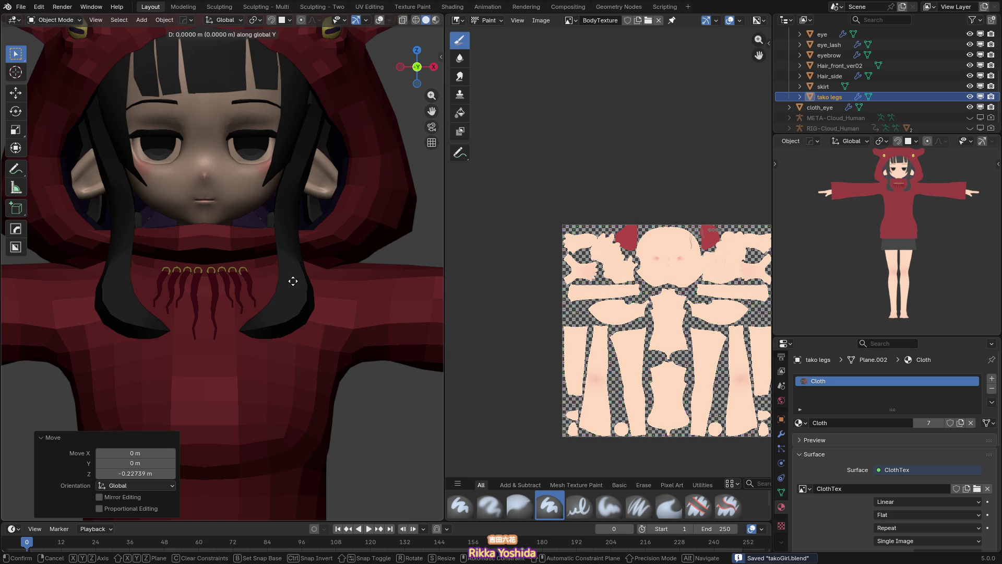
- Shift the necklace ornament once more along the Y axis
scroll(293, 281, "down", 5)
middle_click_drag(294, 281, 318, 294)
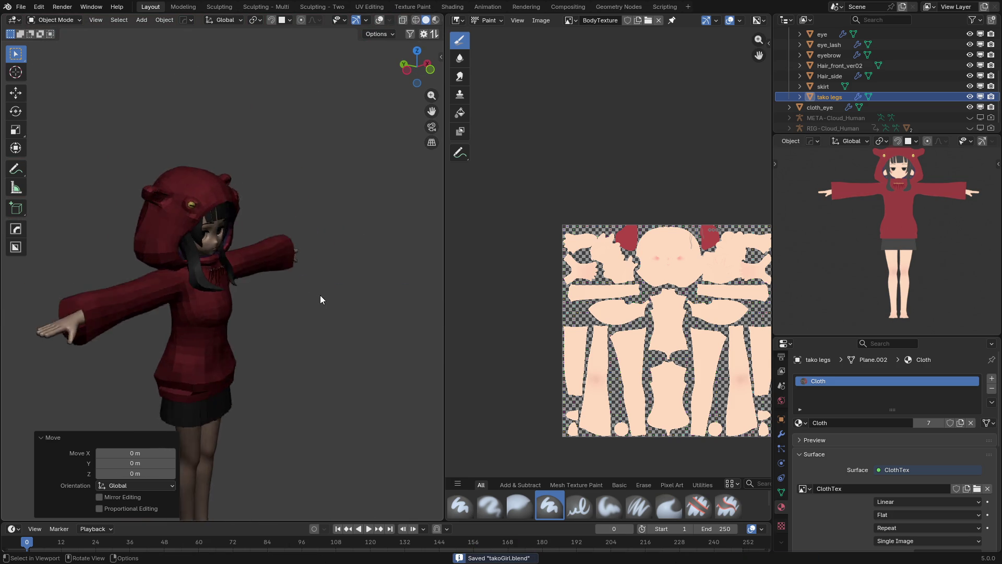
scroll(211, 281, "up", 5)
scroll(209, 281, "up", 3)
mouse_move(209, 281)
middle_mouse_down()
mouse_move(251, 298)
mouse_move(134, 287)
mouse_move(189, 263)
mouse_move(180, 272)
mouse_move(209, 274)
middle_mouse_up()
key("g")
key("y")
left_click(208, 302)
- In Edit Mode, select a ring piece with its tentacle spike and push them forward along Y
scroll(165, 297, "up", 5)
key("Tab")
key("alt+a")
key("l")
key("s")
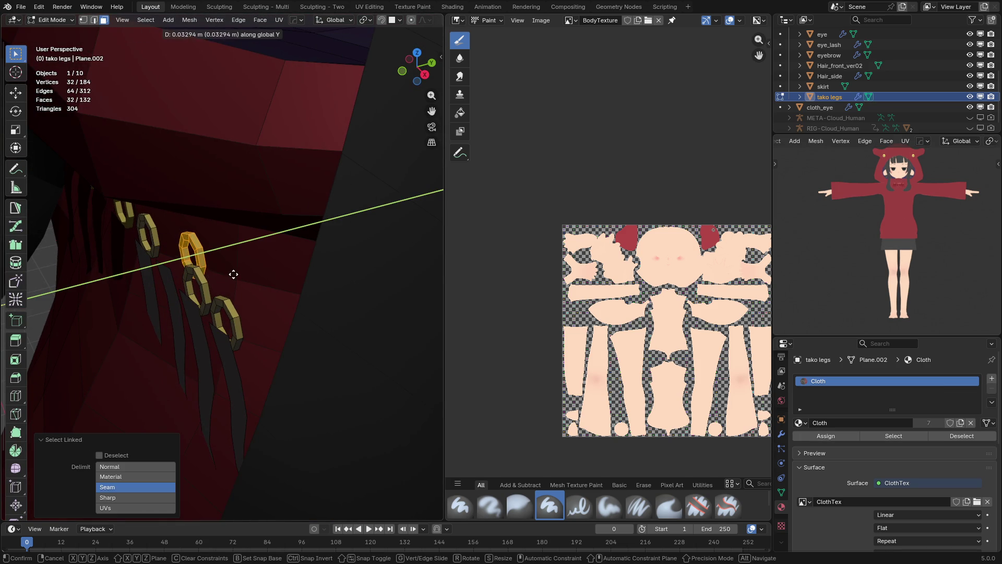
key("Escape")
left_click(171, 287, "shift")
key("g")
key("y")
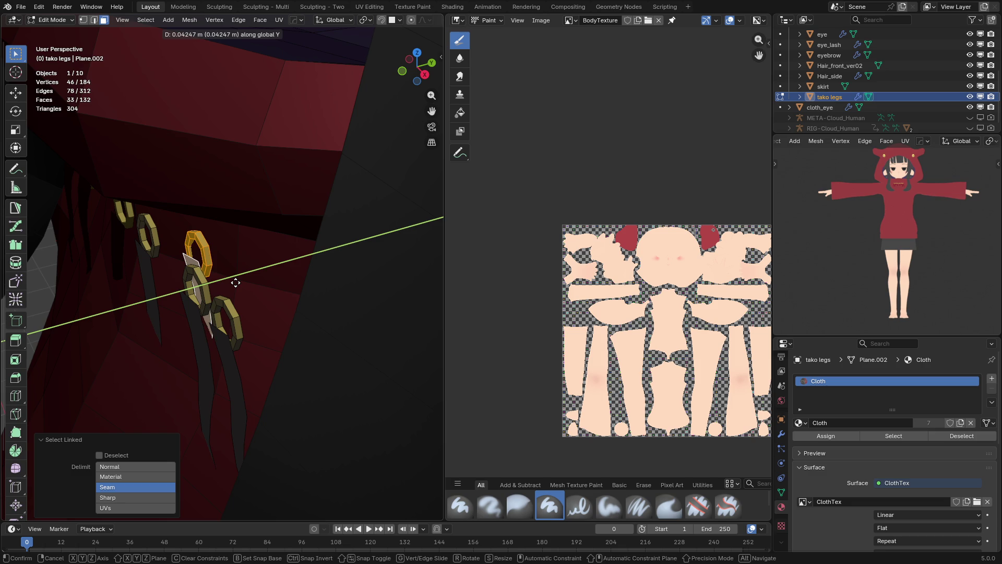
left_click(223, 284)
- Push two more tentacle tassels forward along Y, one at a time
mouse_move(223, 284)
middle_mouse_down()
mouse_move(197, 273)
mouse_move(262, 291)
mouse_move(246, 292)
middle_mouse_up()
left_click(261, 291)
key("l")
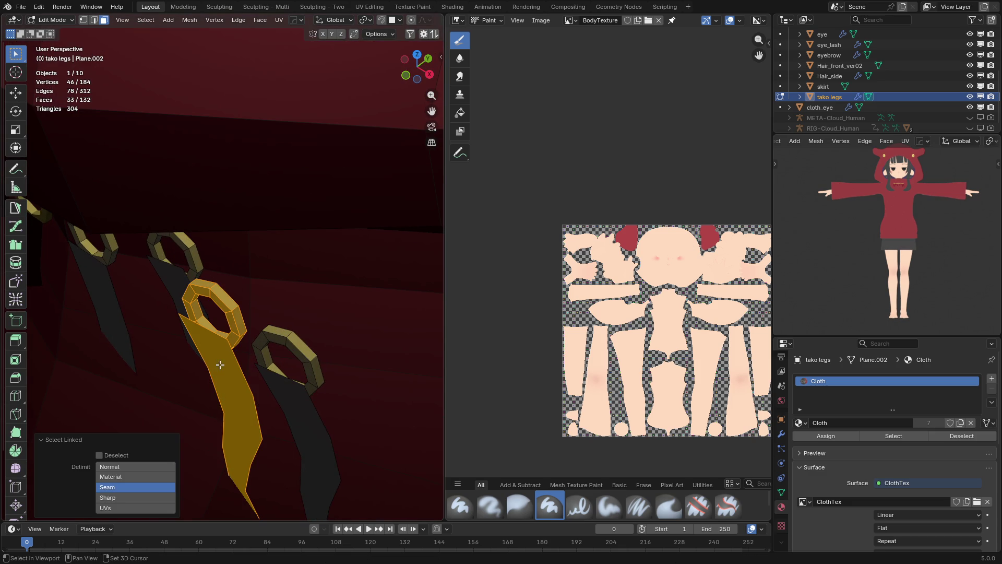
middle_click_drag(301, 325, 280, 324)
key("g")
key("y")
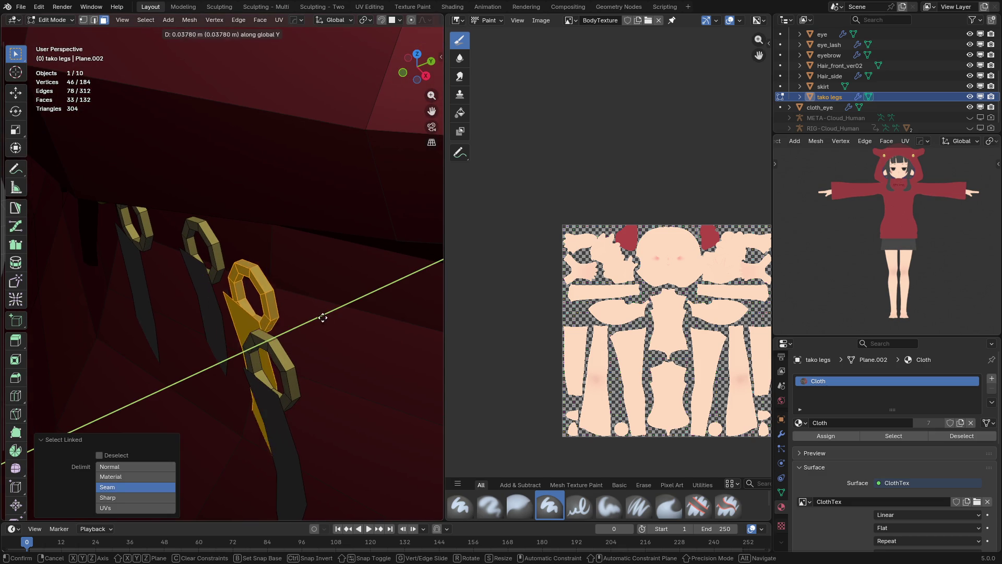
left_click(342, 317)
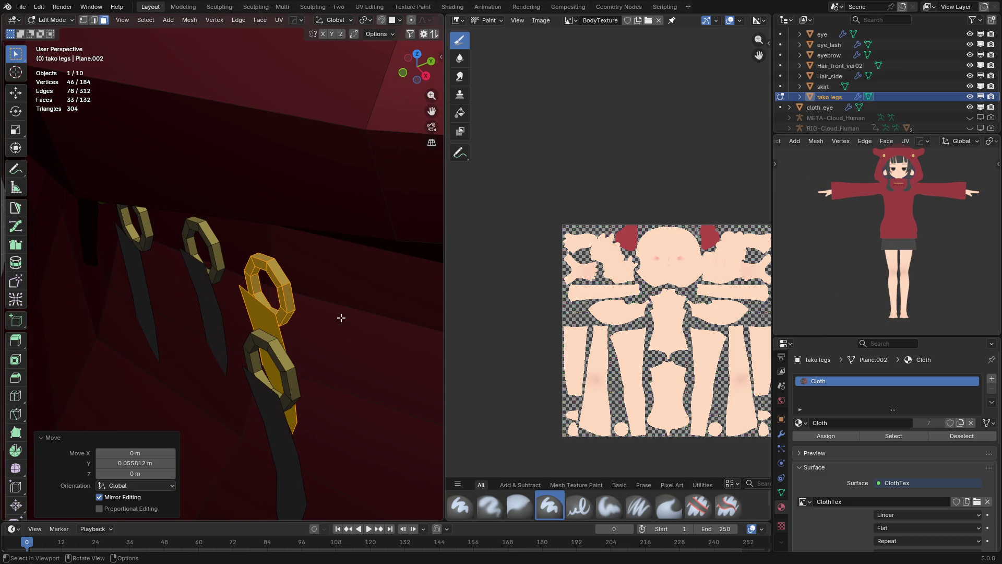
left_click(340, 318)
middle_click_drag(339, 362, 269, 334)
key("l")
key("g")
key("y")
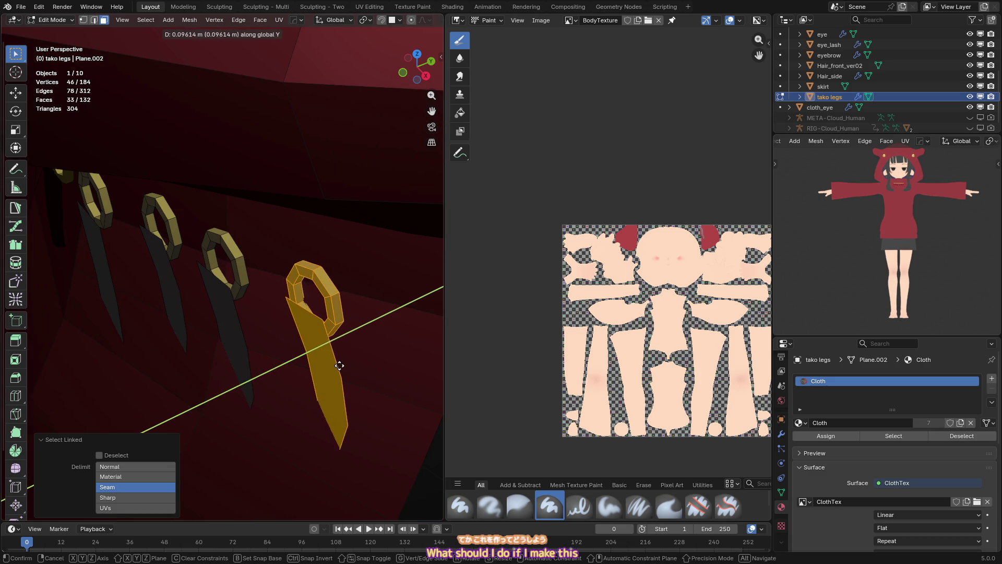
left_click(346, 365)
- Return the ornament to Object Mode, deselect all and save takoGirl.blend
key("KP_1")
key("Tab")
scroll(207, 313, "down", 4)
key("alt+a")
key("ctrl+s")
scroll(225, 332, "down", 3)
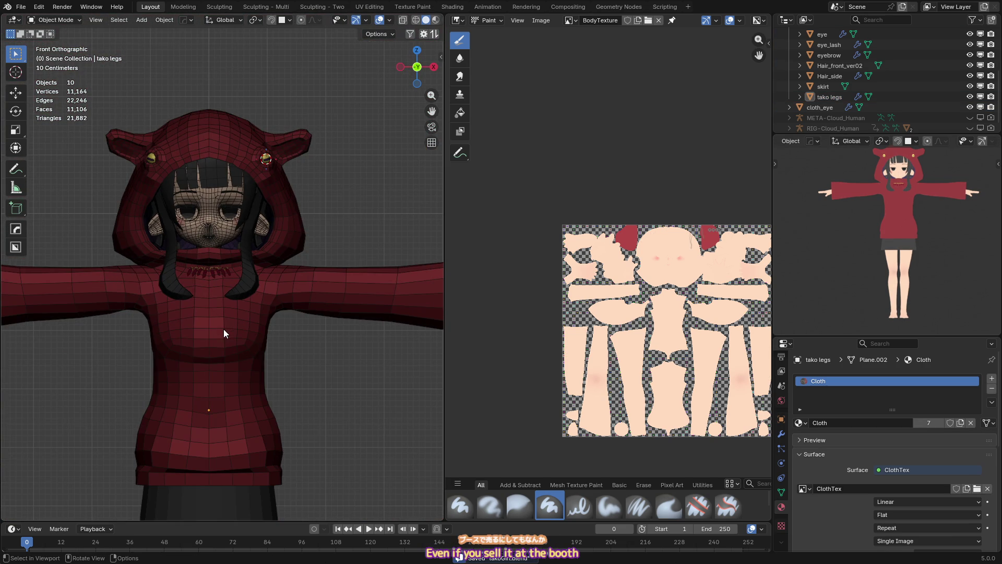
scroll(932, 324, "down", 1)
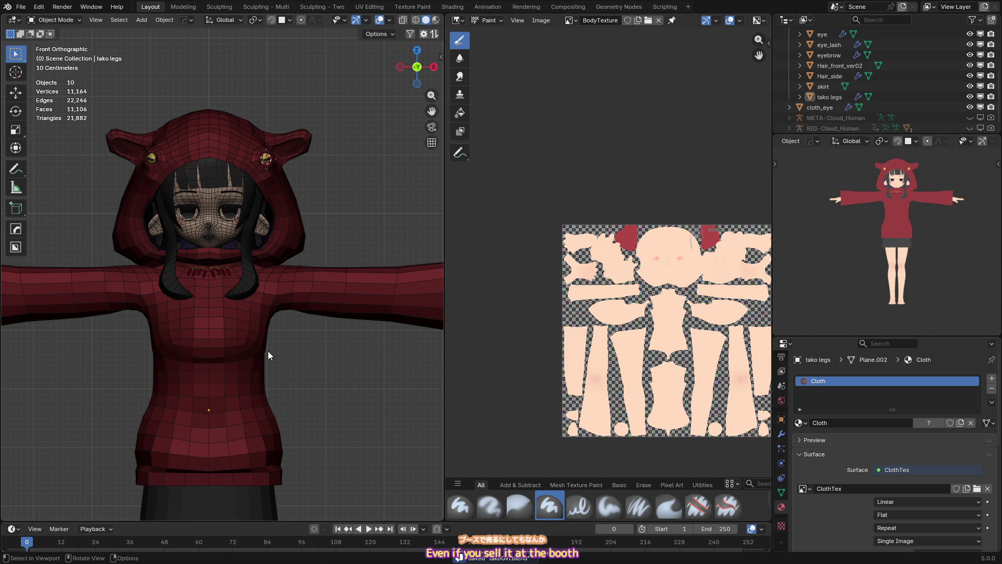
middle_click_drag(264, 353, 246, 278, "shift")
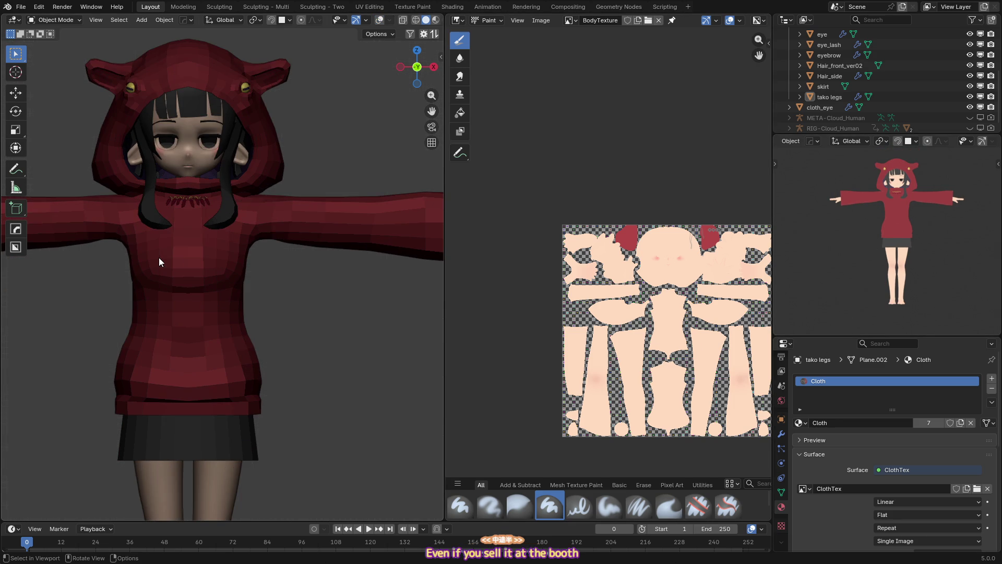
scroll(193, 306, "down", 3)
middle_click_drag(289, 406, 176, 315, "alt")
key("KP_1")
key("z")
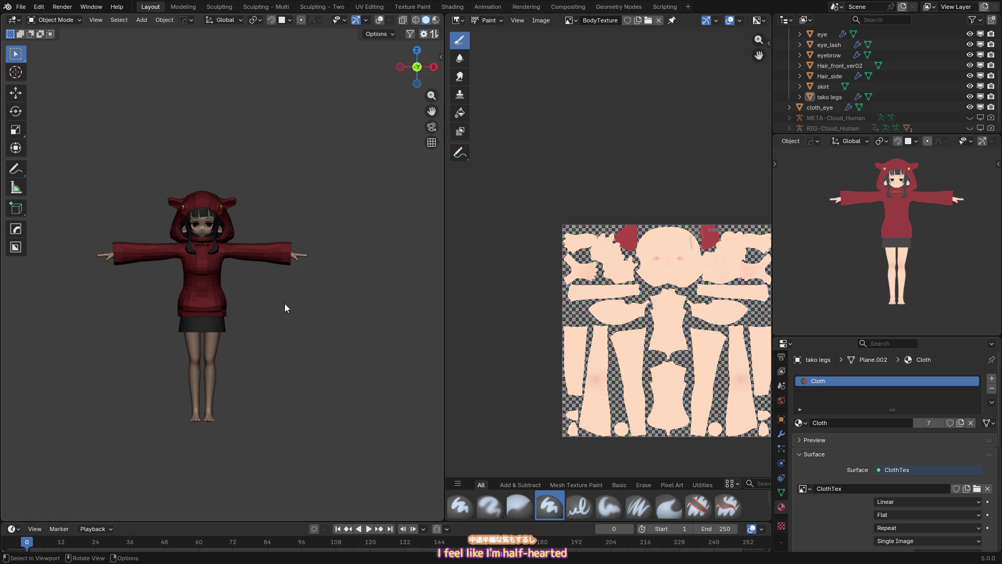
key("ctrl+s")
key("shift+alt+z")
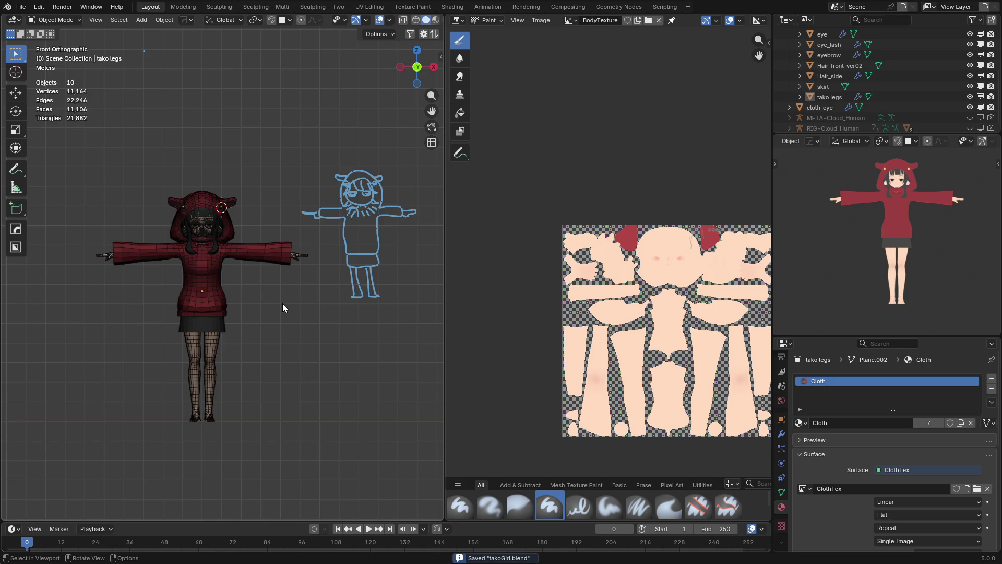
- Unhide and select the META-Cloud_Human metarig, then regenerate the CloudRig rig from it
left_click(970, 117)
left_click(243, 426)
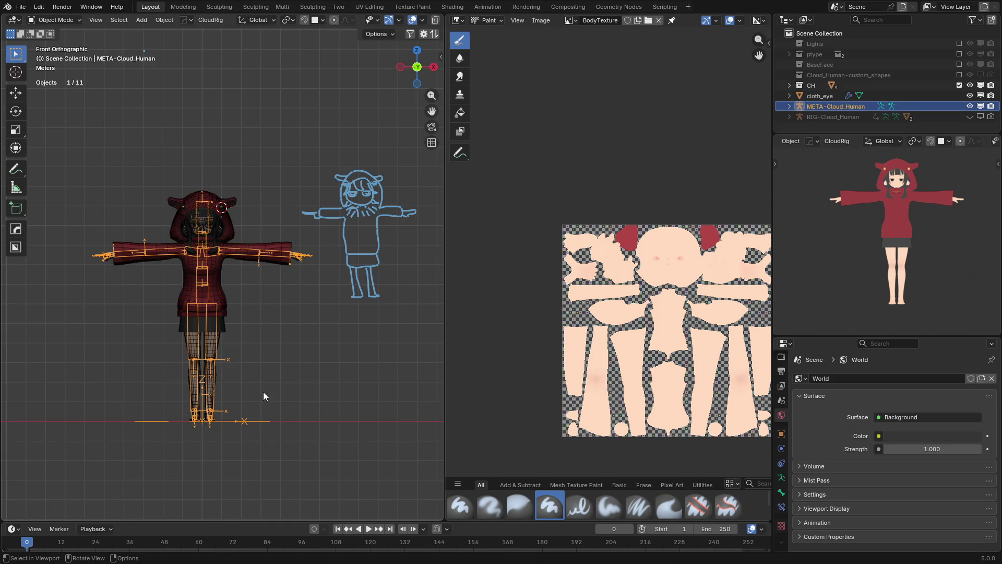
key("ctrl+Tab")
scroll(247, 337, "up", 3)
key("Tab")
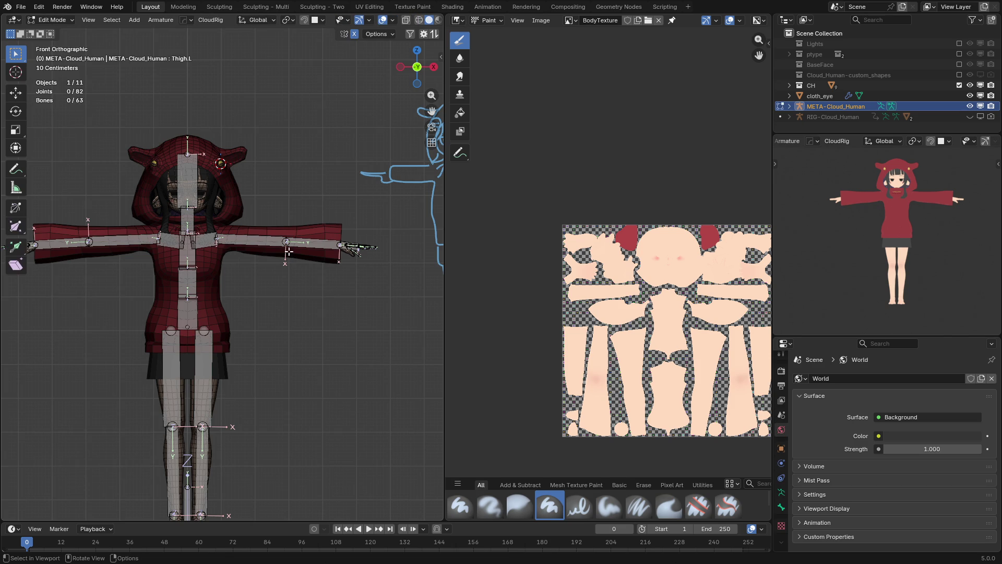
key("ctrl+alt+g")
- Test the rig by rotating the right thigh, FK-Spine and FK-Chest, then show the pose options
key("r")
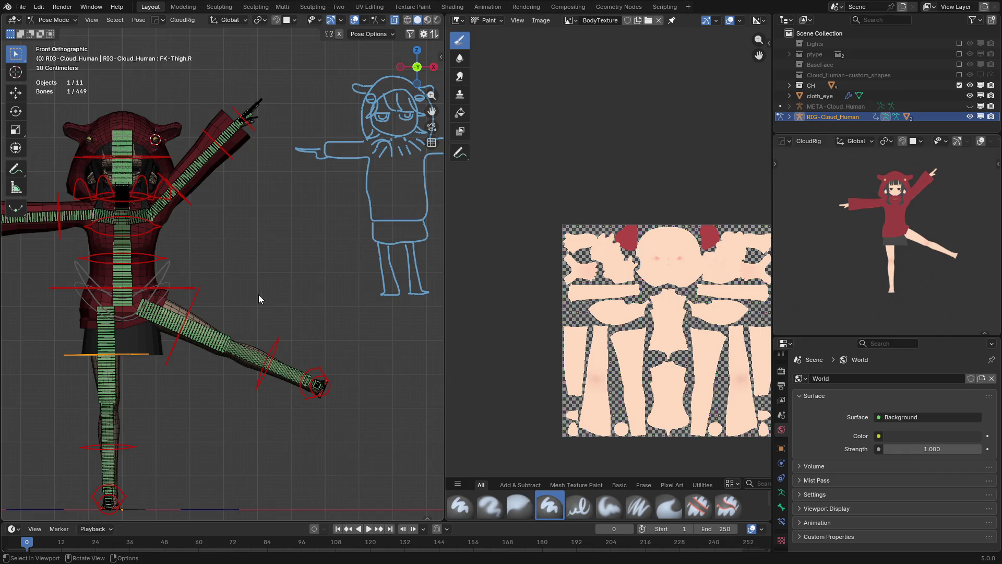
key("Escape")
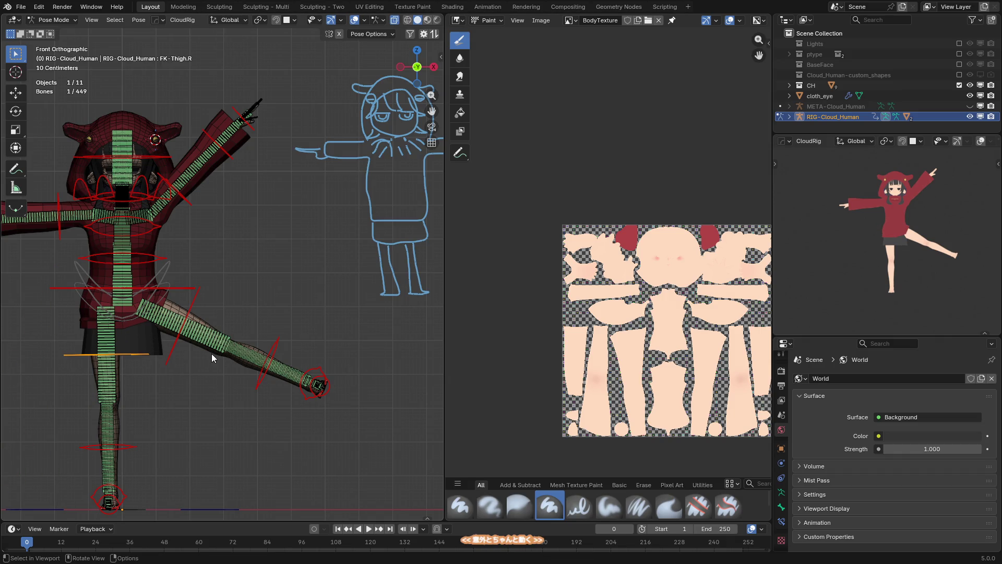
key("alt+r")
left_click(164, 254)
key("r")
key("Escape")
left_click(156, 231)
key("r")
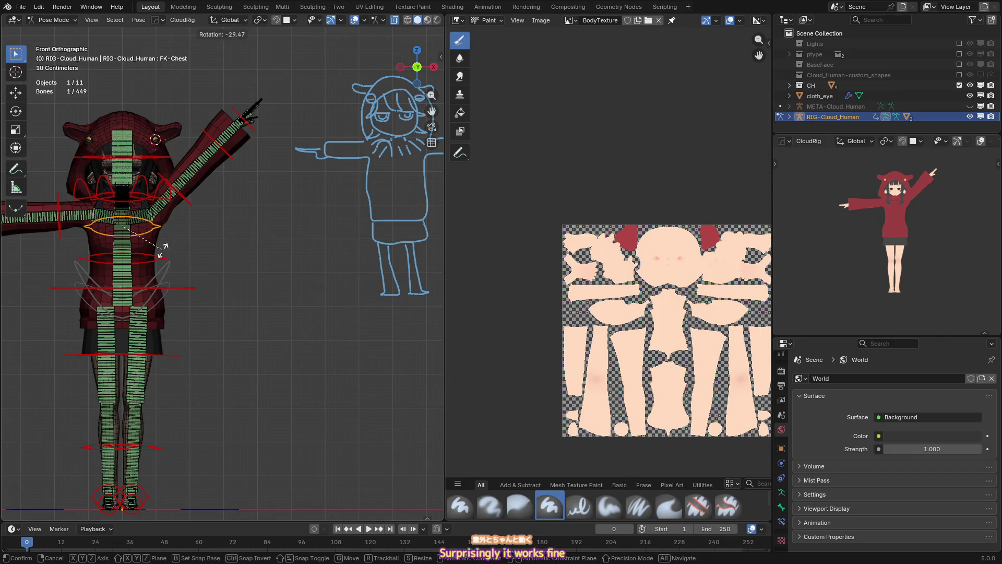
key("Escape")
key("n")
left_click(166, 257)
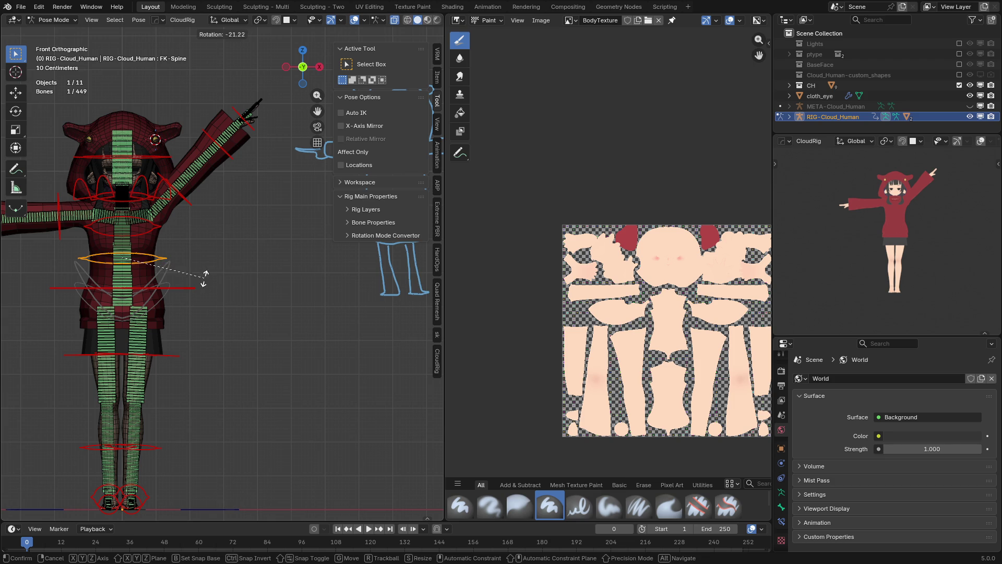
- Join the image editor area into the 3D viewport and show the VRM settings
right_click(442, 258)
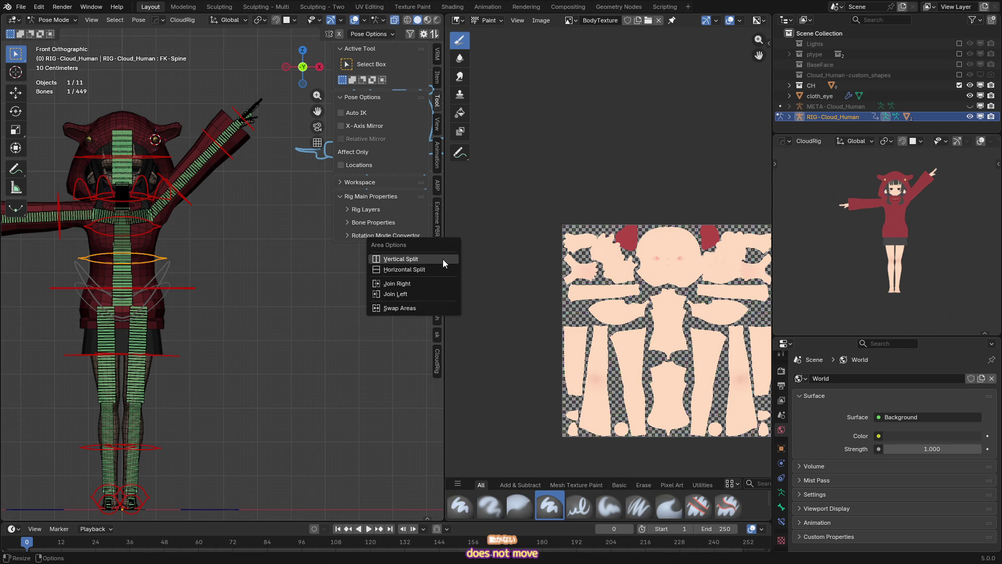
left_click(411, 283)
scroll(330, 293, "down", 3)
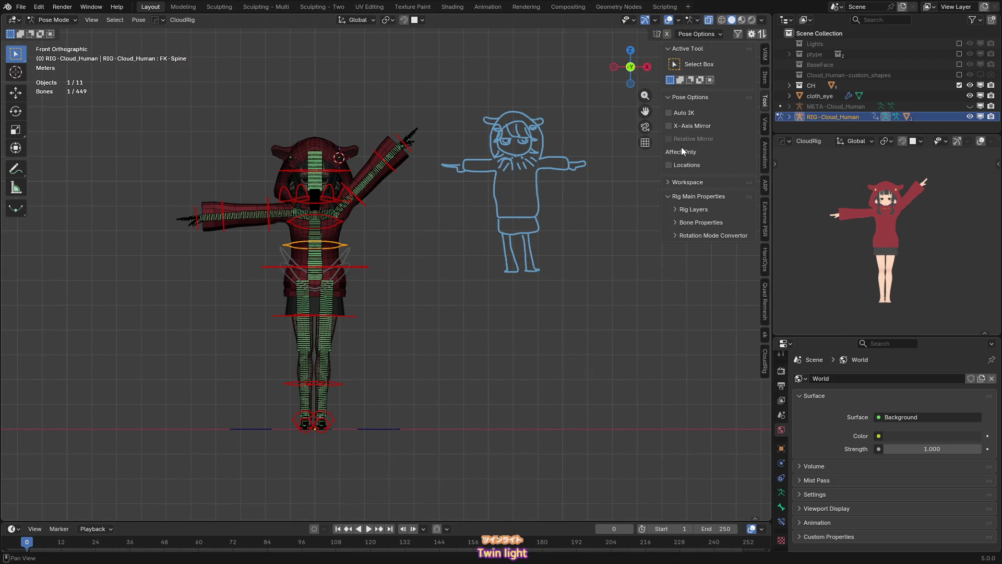
left_click(765, 58)
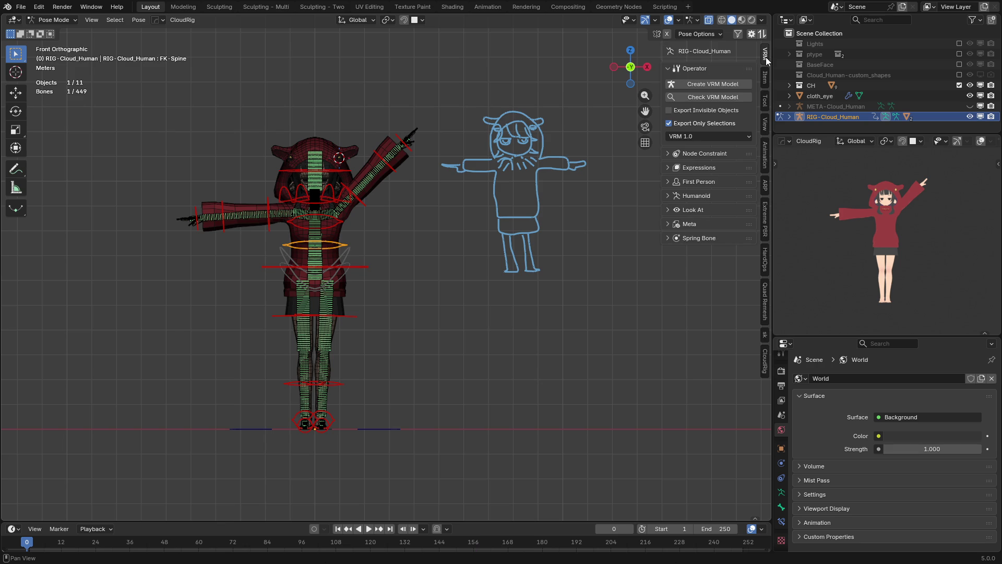
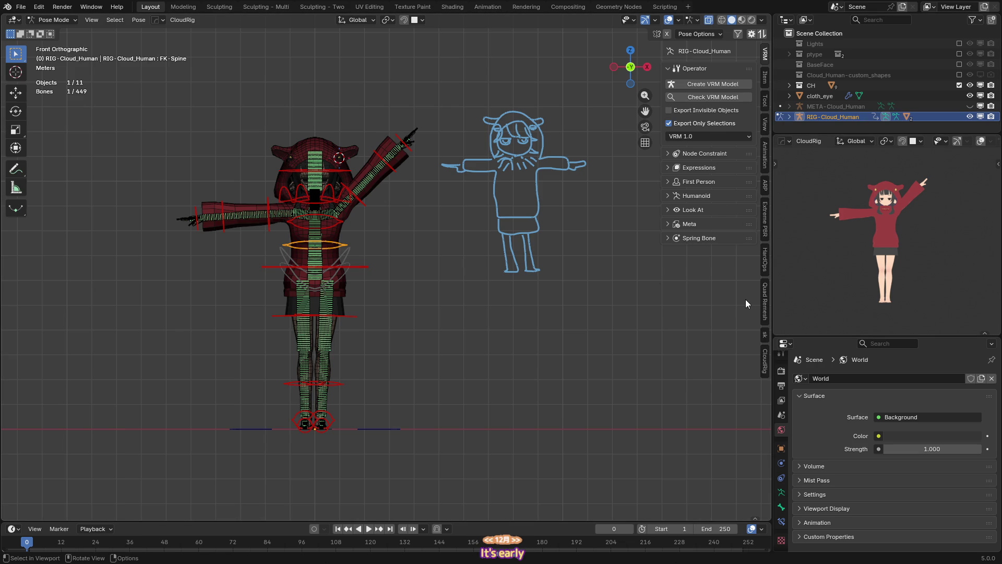
- Test-rotate the HIP-Spine control, then cancel back to its rest position
scroll(355, 206, "up", 3)
left_click(321, 233)
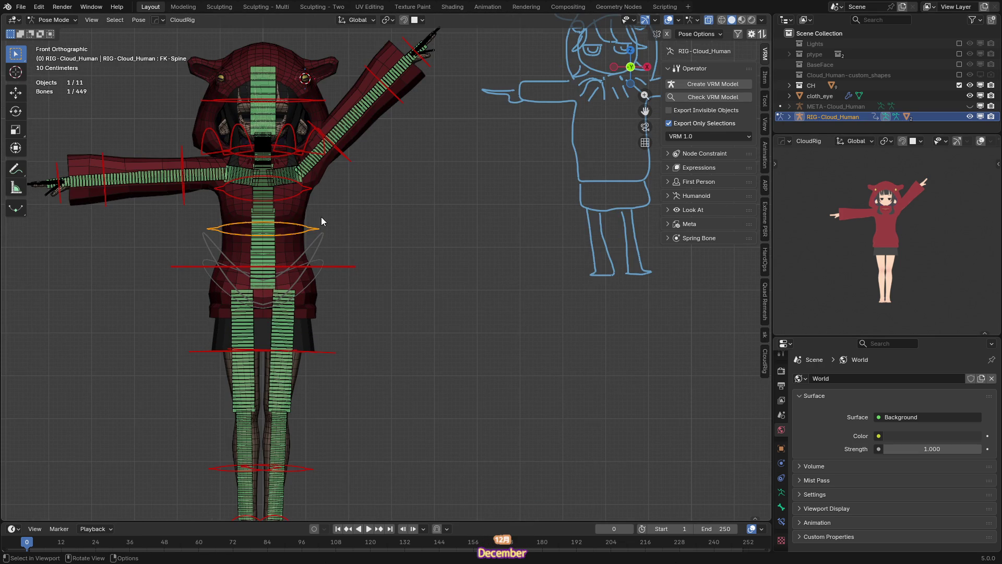
key("r")
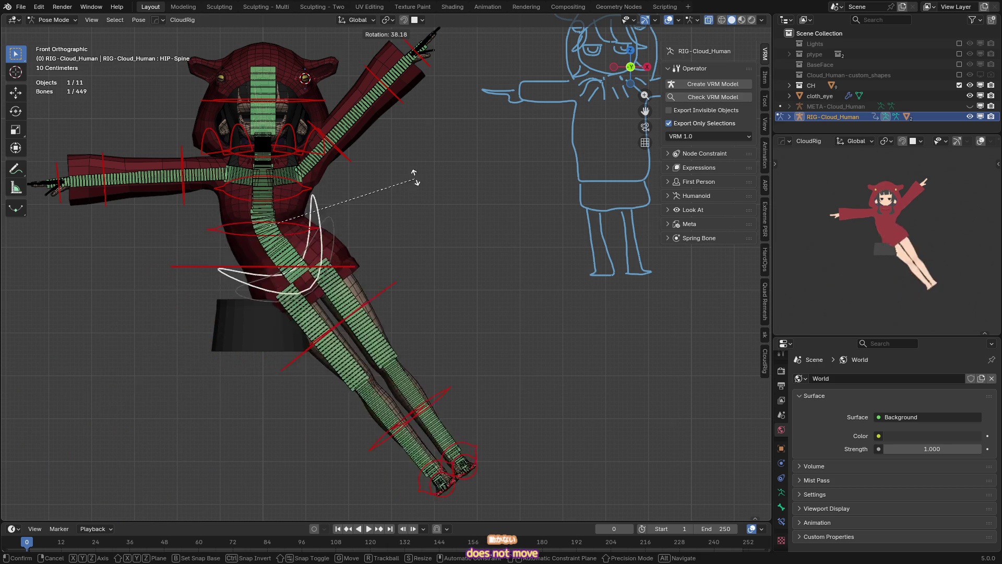
key("Escape")
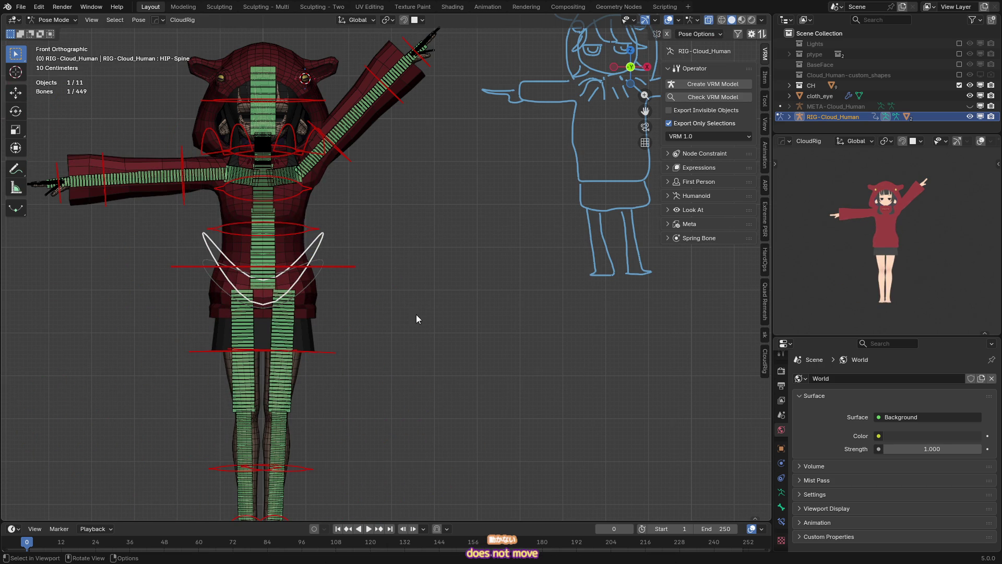
- Select the FK spine and FK-Neck controls and test-rotate the neck, cancelling each time
left_click(297, 232)
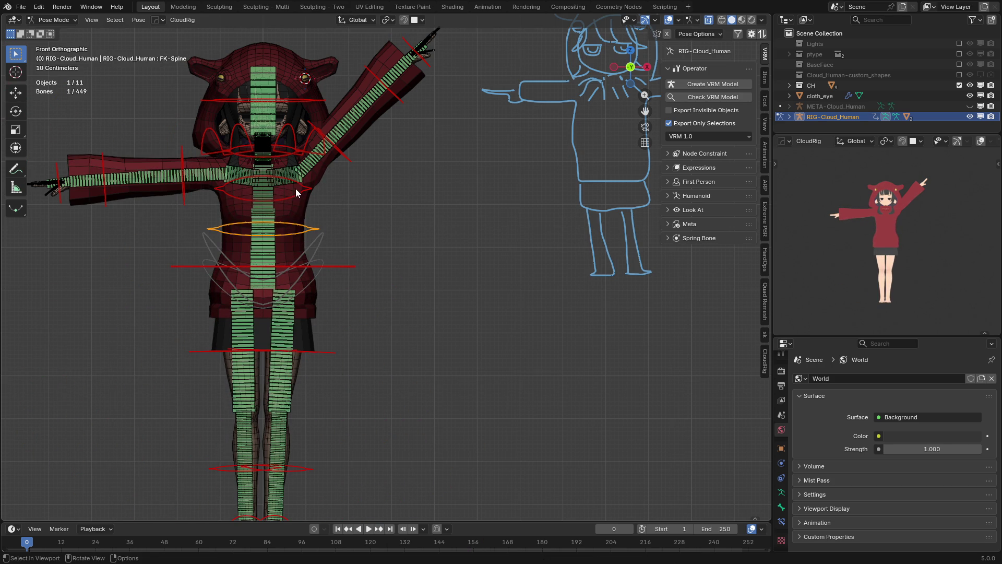
left_click(294, 160)
key("r")
key("Escape")
key("r")
key("Escape")
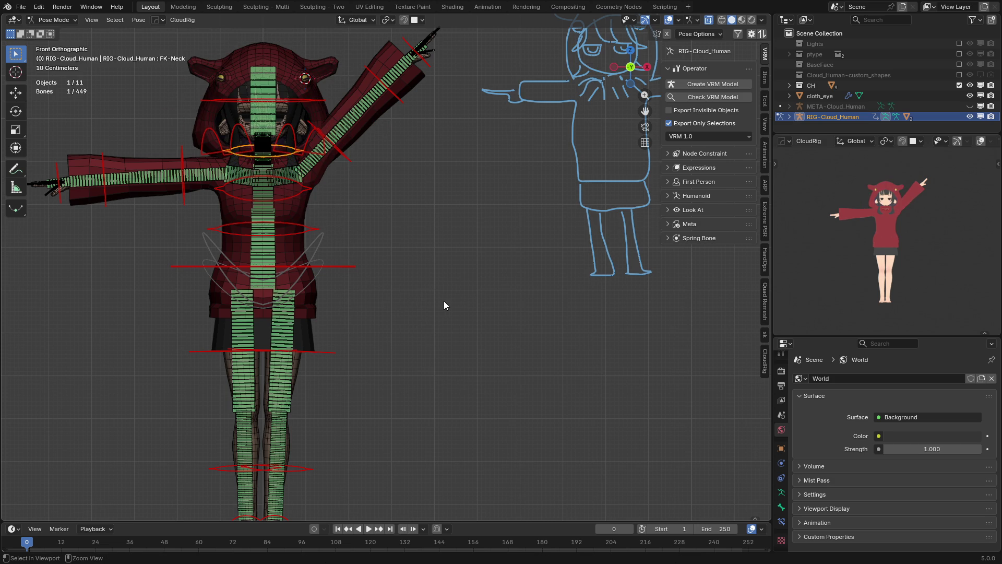
- Save takoGirl.blend and put the character in Object Mode
key("ctrl+s")
key("ctrl+Tab")
left_click(384, 292)
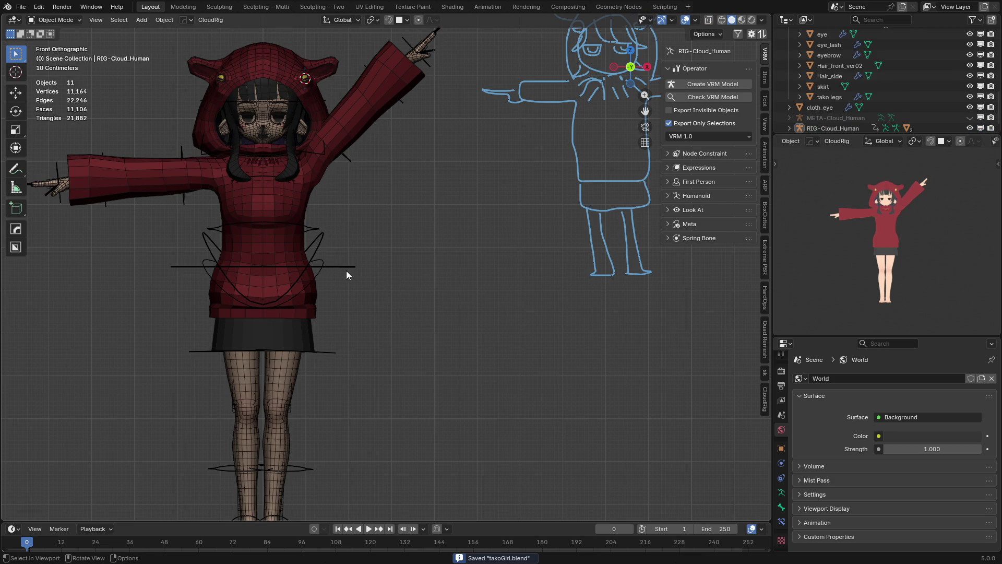
- Set the rig's Spine FK/IK switch to 0.000 in the CloudRig sidebar
left_click(346, 270)
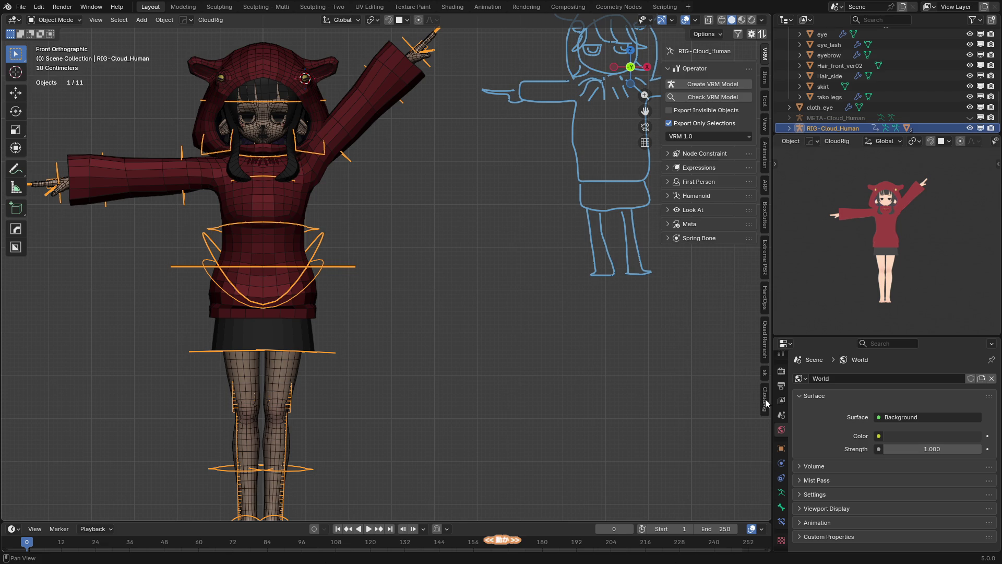
left_click(764, 400)
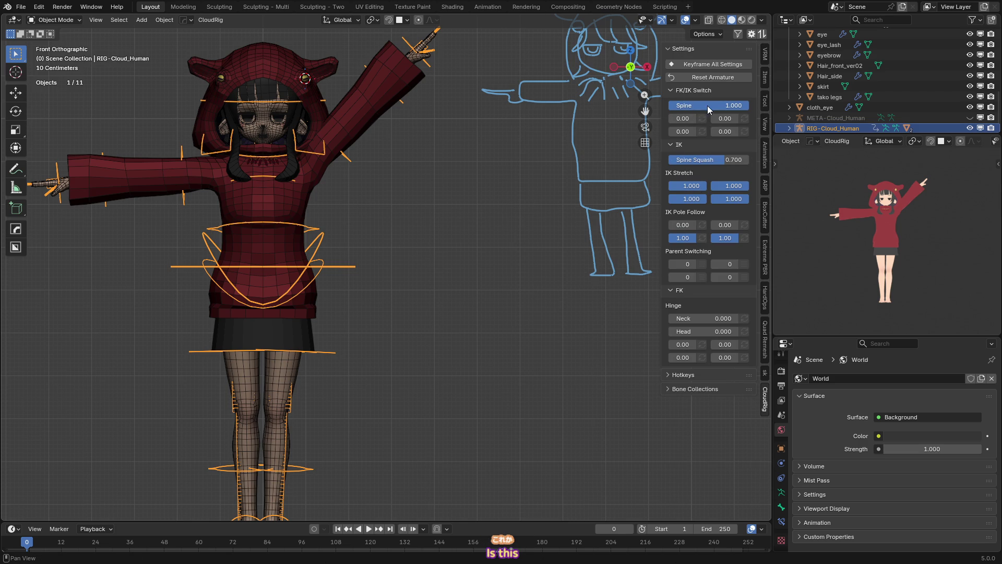
left_click_drag(706, 105, 546, 136)
- Test-rotate the torso and FK spine controls in Pose Mode, then save the file
key("ctrl+Tab")
left_click(338, 266)
key("r")
right_click(397, 325)
left_click(317, 222)
key("r")
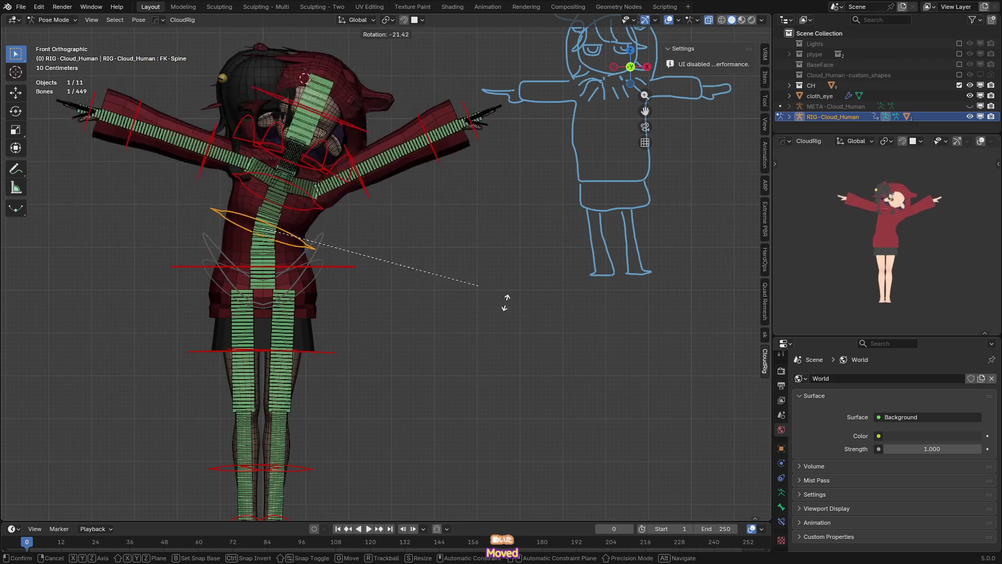
left_click(439, 219)
key("ctrl+s")
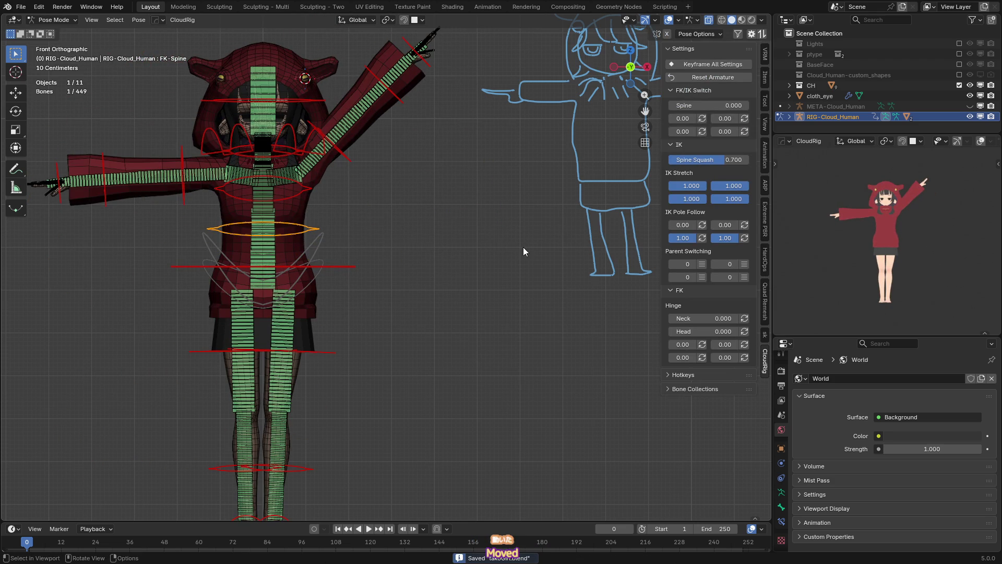
- Save BodyTexture in the Image Editor, view ClothTex, then return to the 3D viewport
key("shift+space")
left_click(428, 195)
left_click(360, 163)
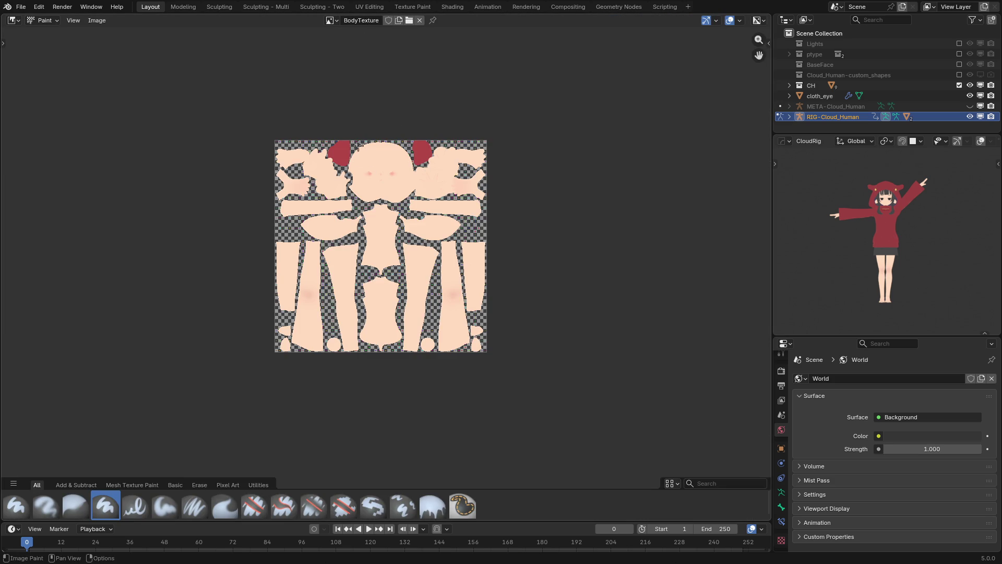
key("alt+s")
left_click(329, 23)
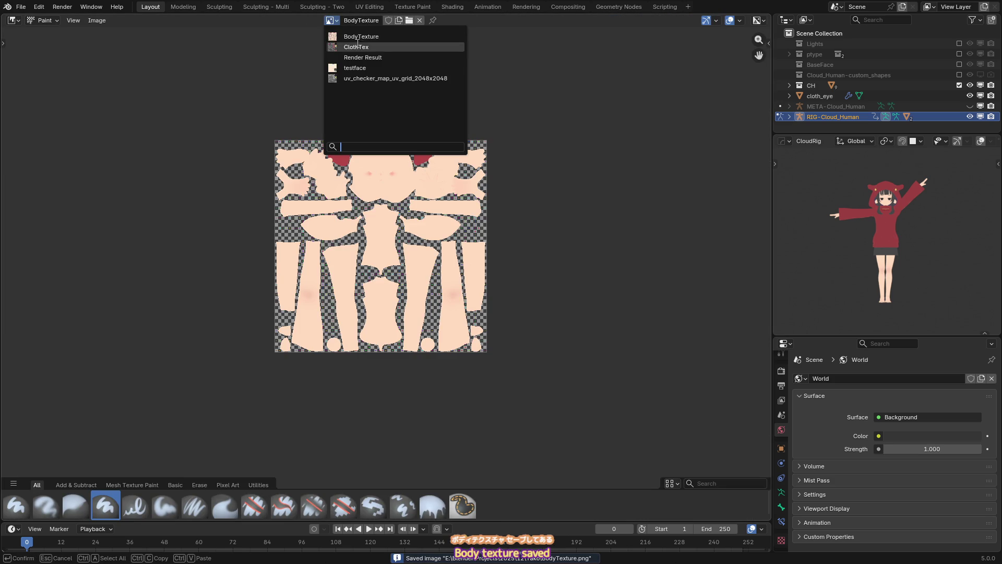
left_click(356, 47)
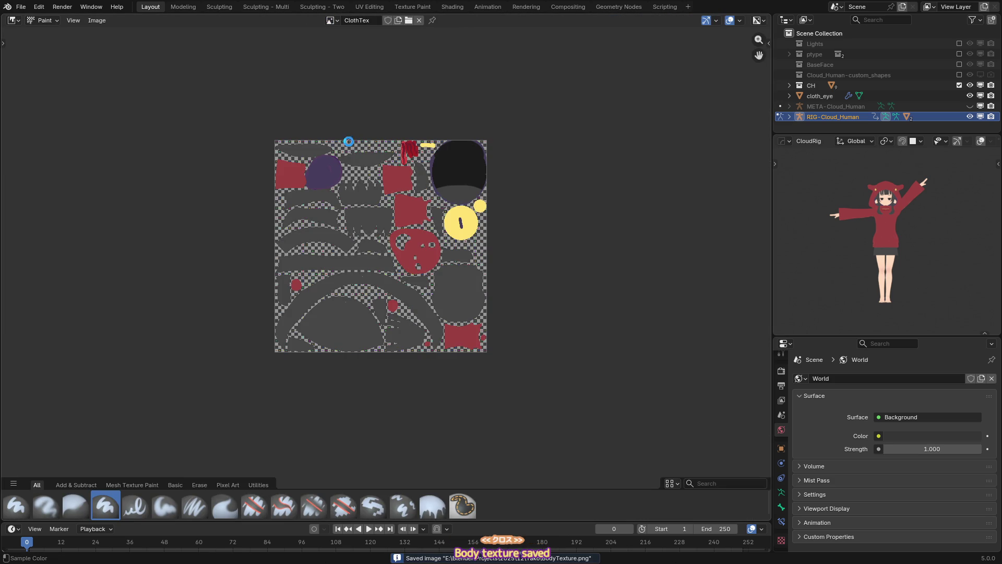
left_click(430, 133)
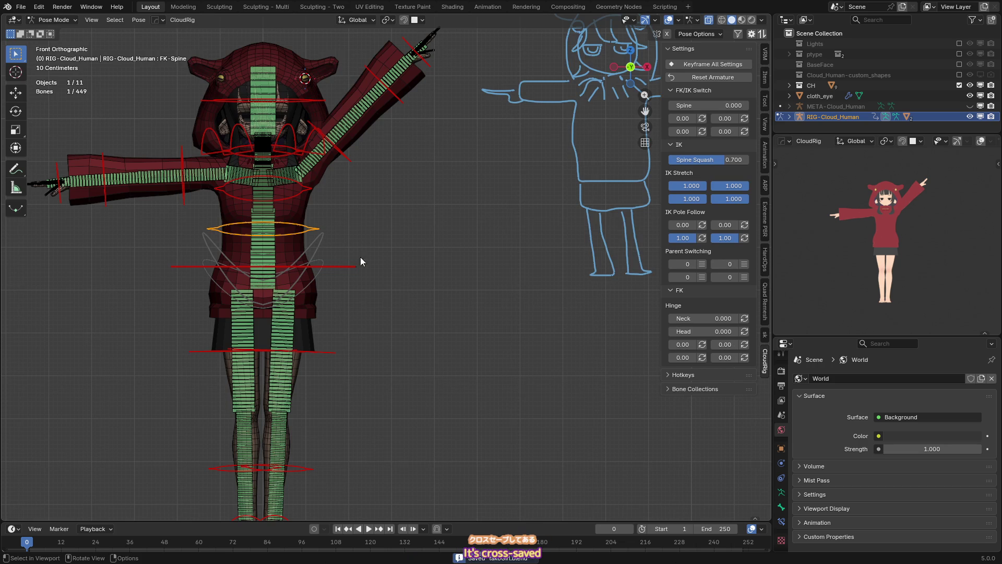
left_click(368, 320)
- Select the skirt and rig and try Set Parent (Advanced), checking the Keep Transform option
middle_click_drag(324, 322, 327, 293, "shift")
left_click(327, 293)
key("ctrl+z")
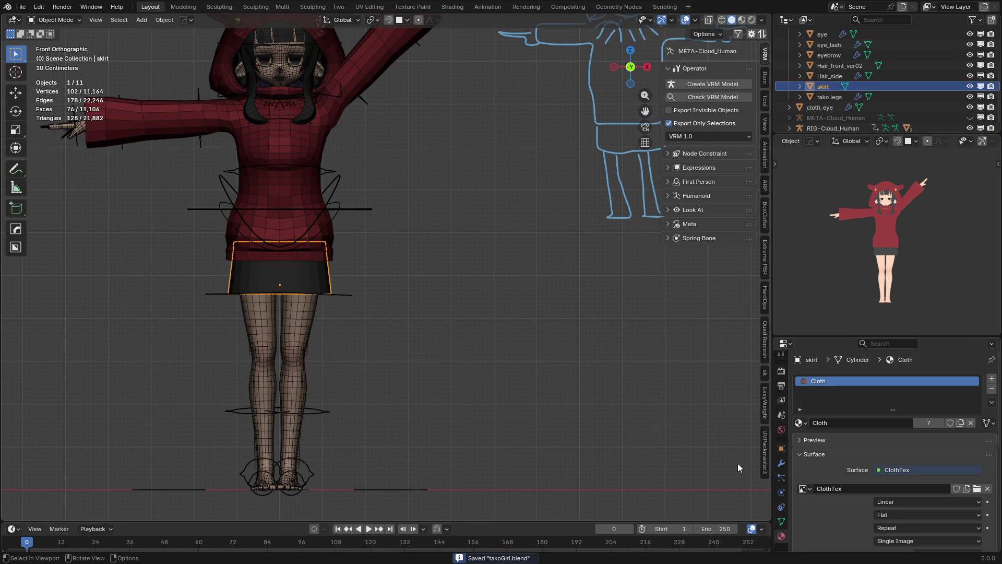
left_click(782, 463)
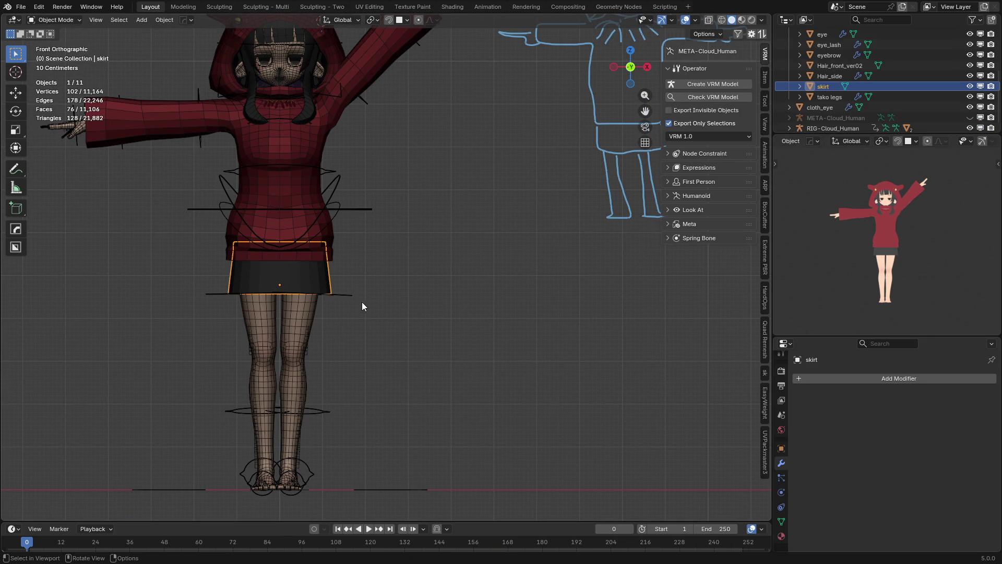
left_click(349, 295, "shift")
left_click(327, 274, "shift")
key("ctrl+p")
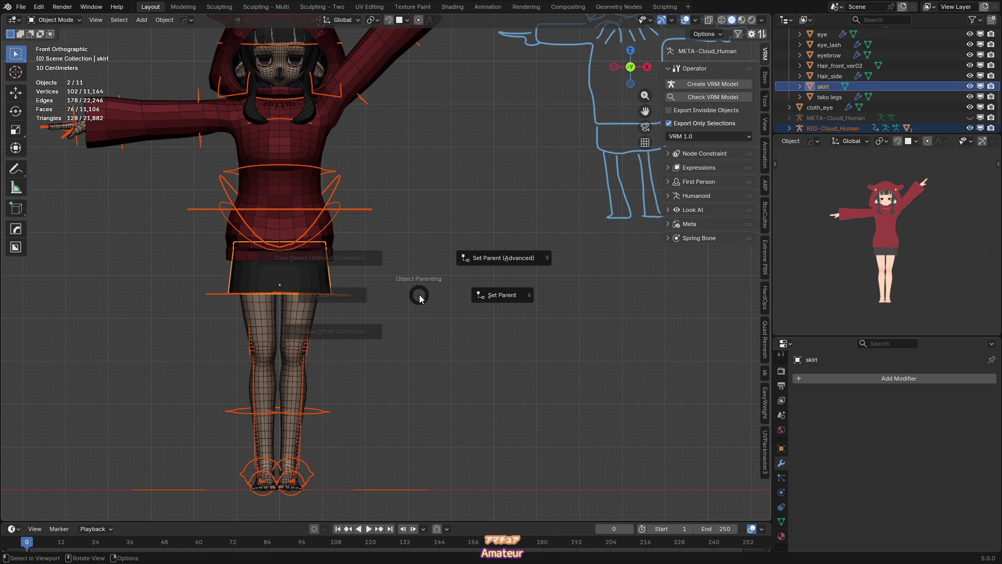
left_click(489, 263)
left_click(520, 279)
right_click(520, 278)
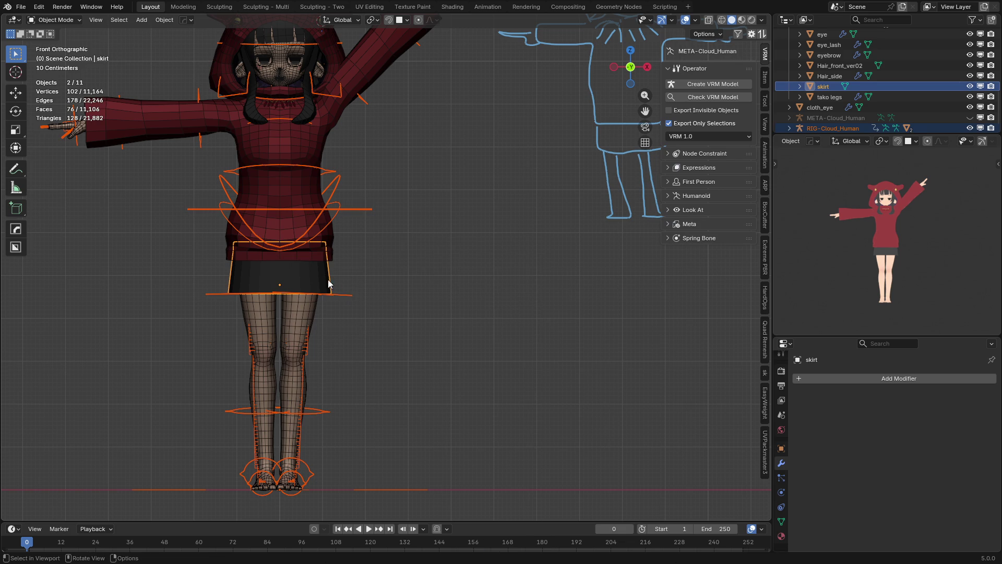
- Parent the skirt to the rig with an Armature Modifier and Empty Groups
left_click(344, 294, "shift")
key("ctrl+p")
left_click(465, 249)
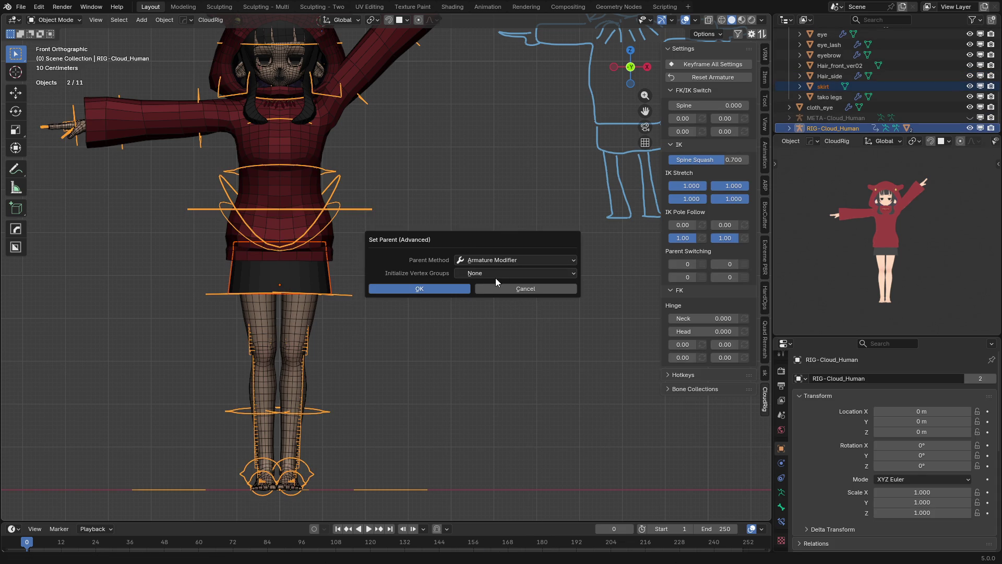
left_click(480, 274)
left_click(487, 296)
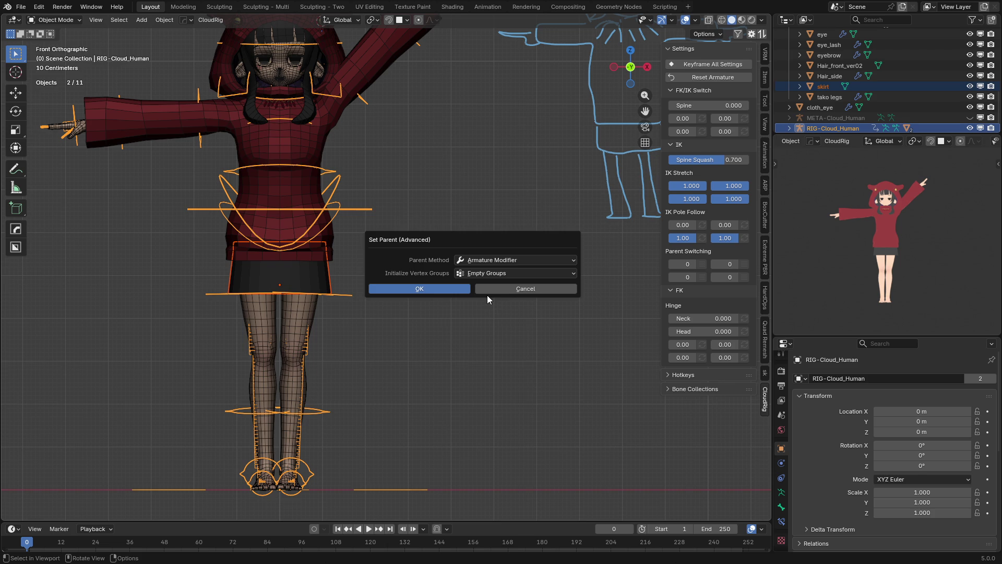
left_click(437, 290)
- Select only the rig and switch it into Pose Mode
scroll(344, 292, "up", 2, "shift")
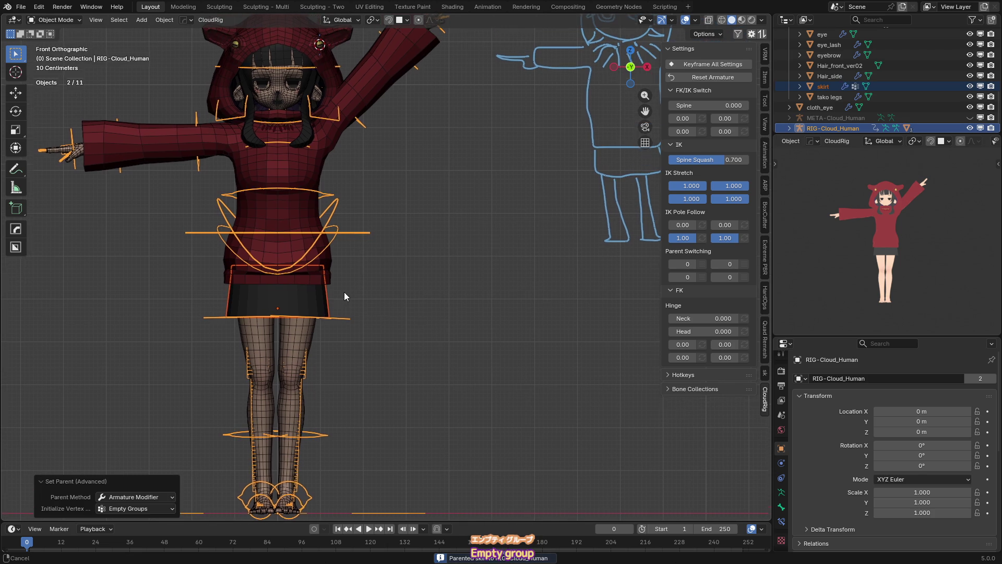
left_click(363, 241)
key("ctrl+Tab")
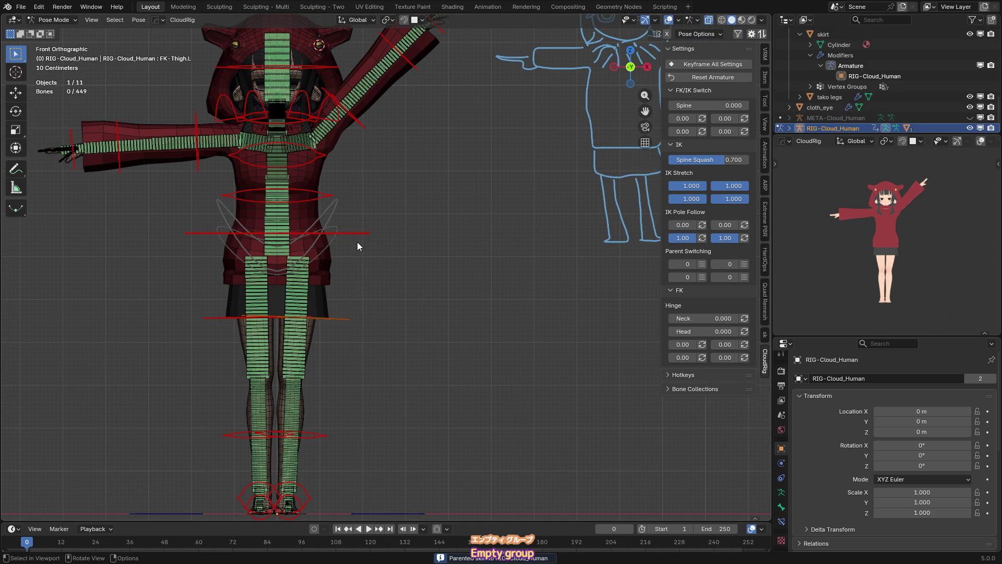
- Test-move the torso control to check the skirt, cancel, and return to Object Mode
scroll(368, 247, "down", 3)
left_click(368, 248)
key("g")
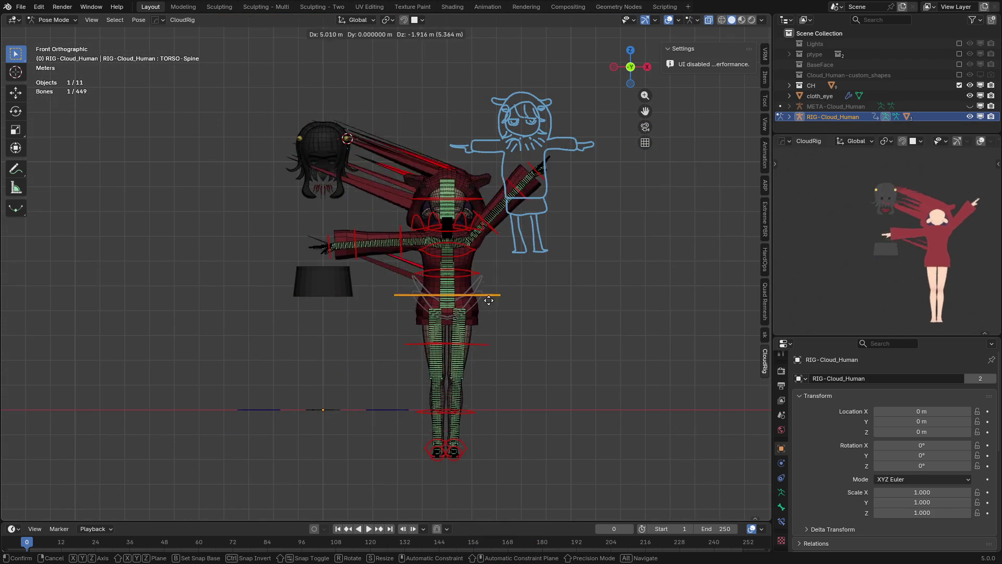
key("Escape")
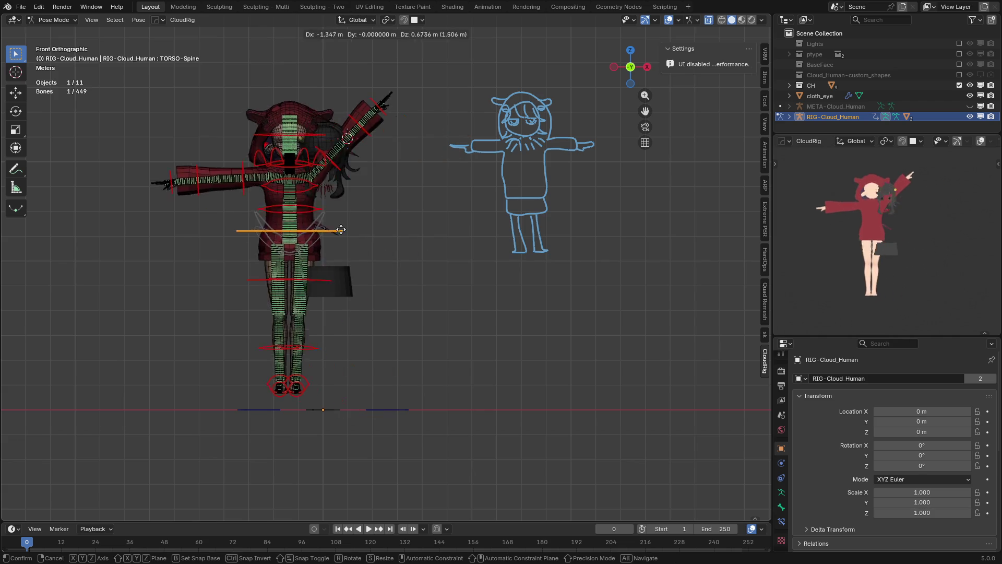
key("ctrl+Tab")
- Parent the cloth_eye object to RIG-Cloud_Human using advanced parenting
scroll(261, 233, "up", 5)
left_click(281, 193)
scroll(281, 193, "up", 4)
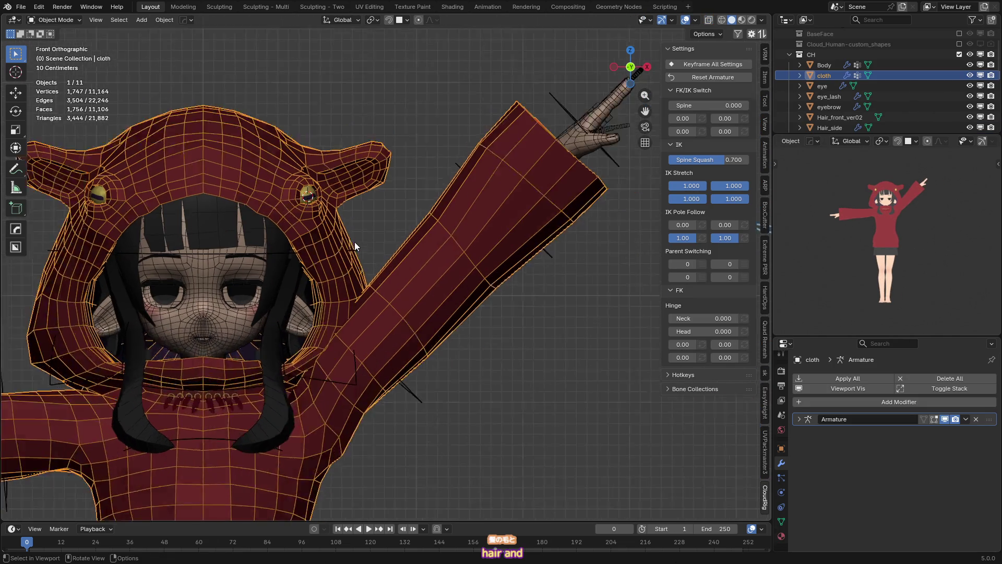
middle_click_drag(318, 198, 334, 209)
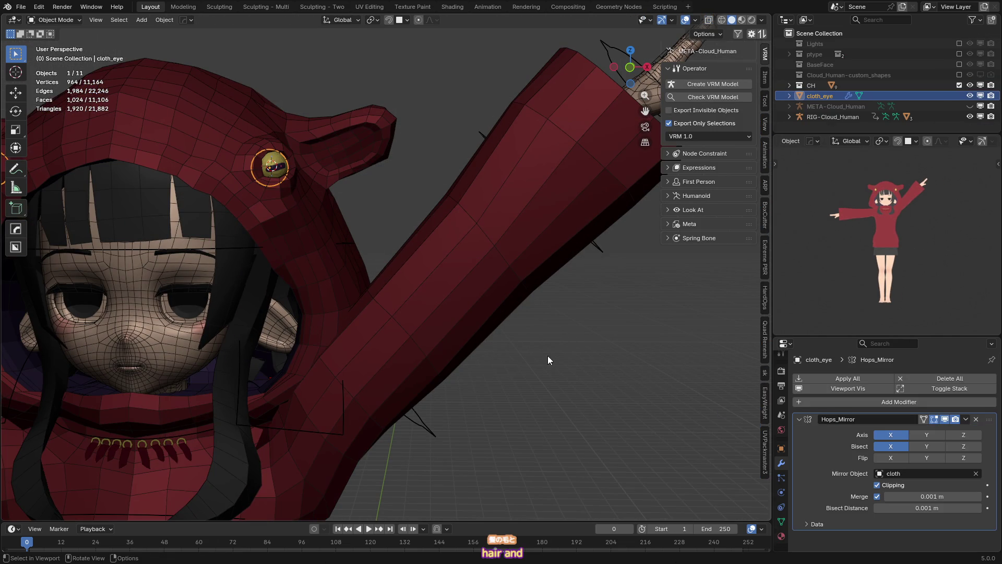
left_click(799, 420)
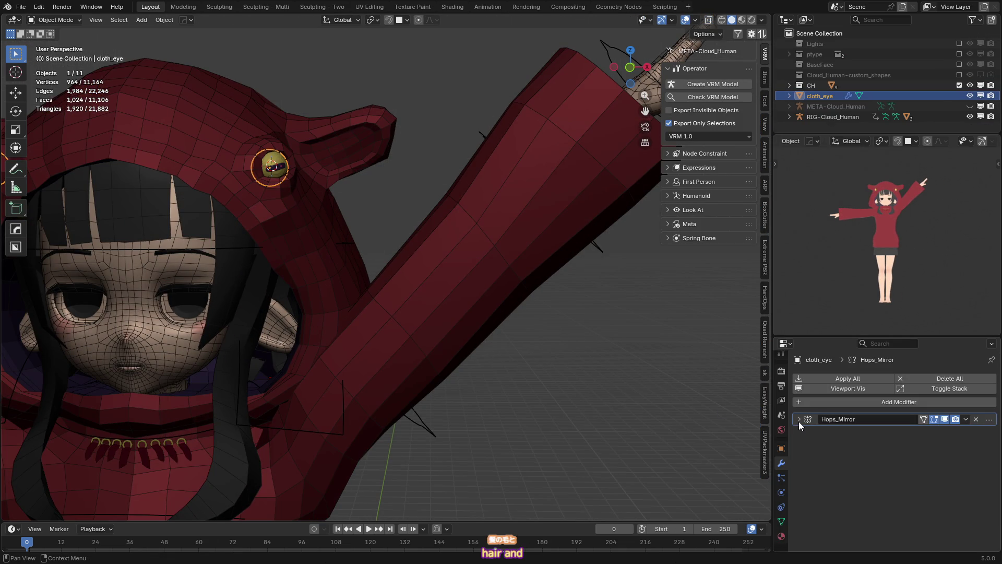
scroll(381, 285, "down", 5)
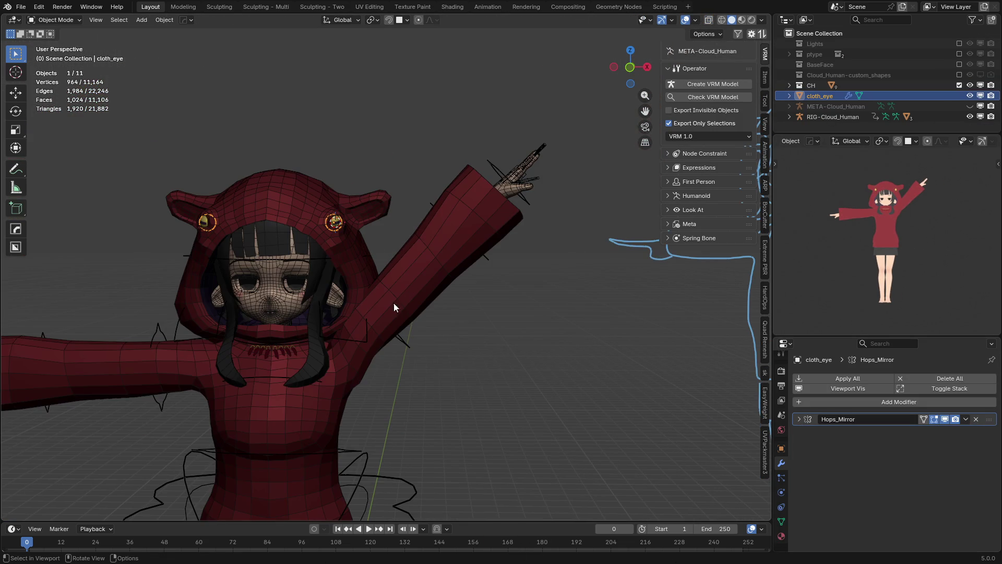
left_click(411, 347, "shift")
key("ctrl+p")
left_click(517, 300)
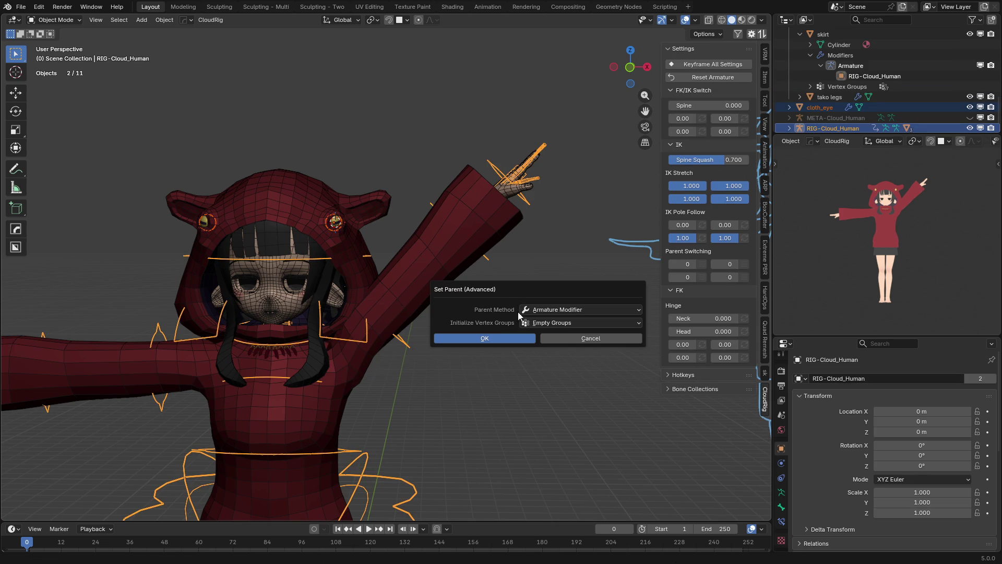
left_click(513, 339)
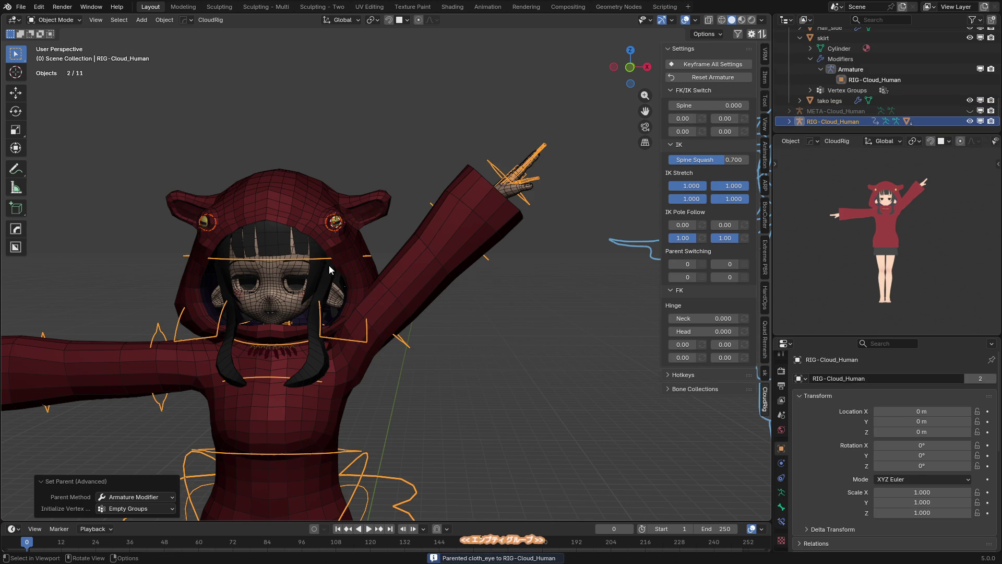
- Parent the front hair to the rig with an Armature Modifier and empty groups
left_click(289, 236)
key("KP_1")
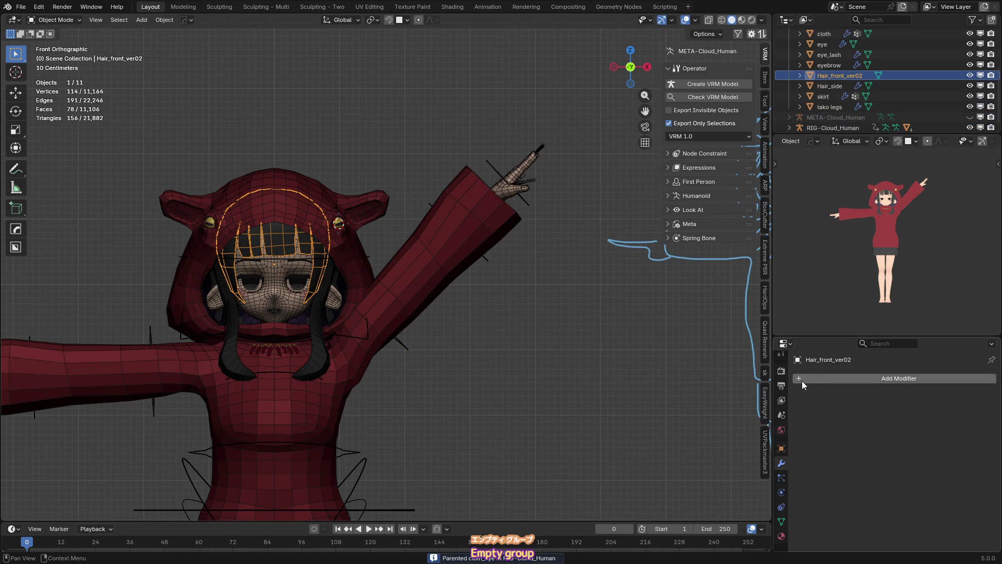
left_click(412, 342, "shift")
key("ctrl+p")
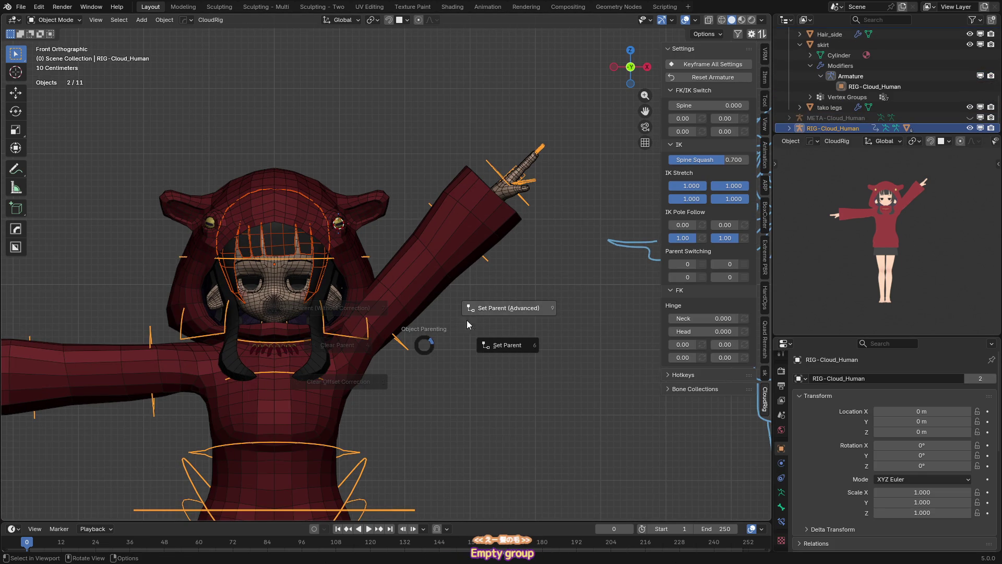
left_click(500, 305)
left_click(477, 339)
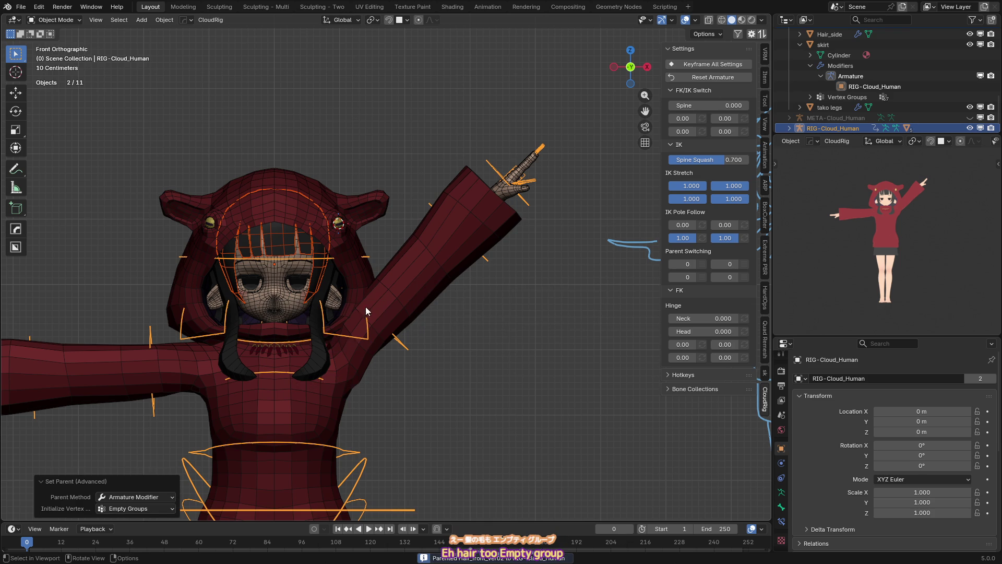
- Parent Hair_side to the rig with an Armature Modifier and empty groups
left_click(318, 354)
left_click(399, 345, "shift")
key("ctrl+p")
left_click(447, 313)
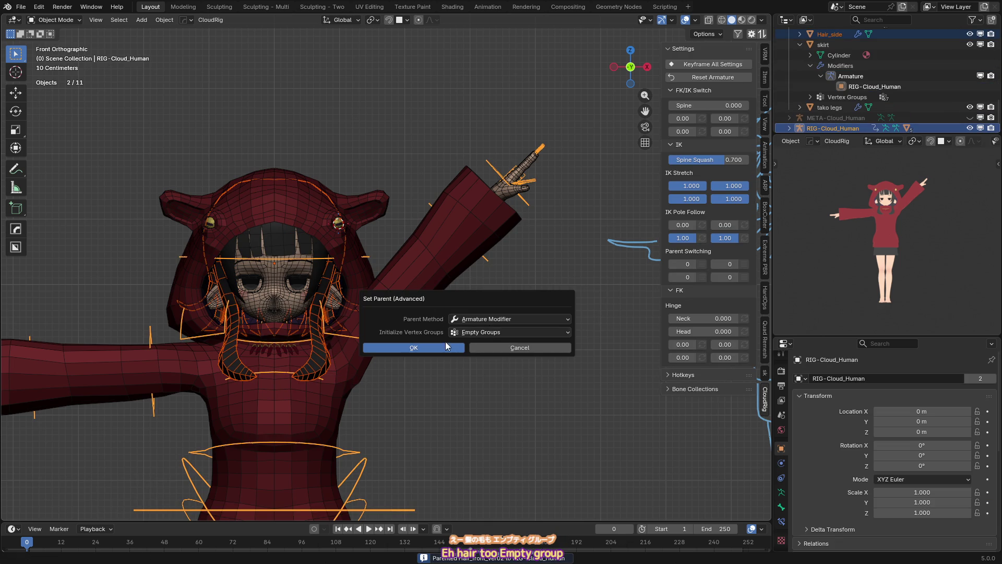
left_click(428, 348)
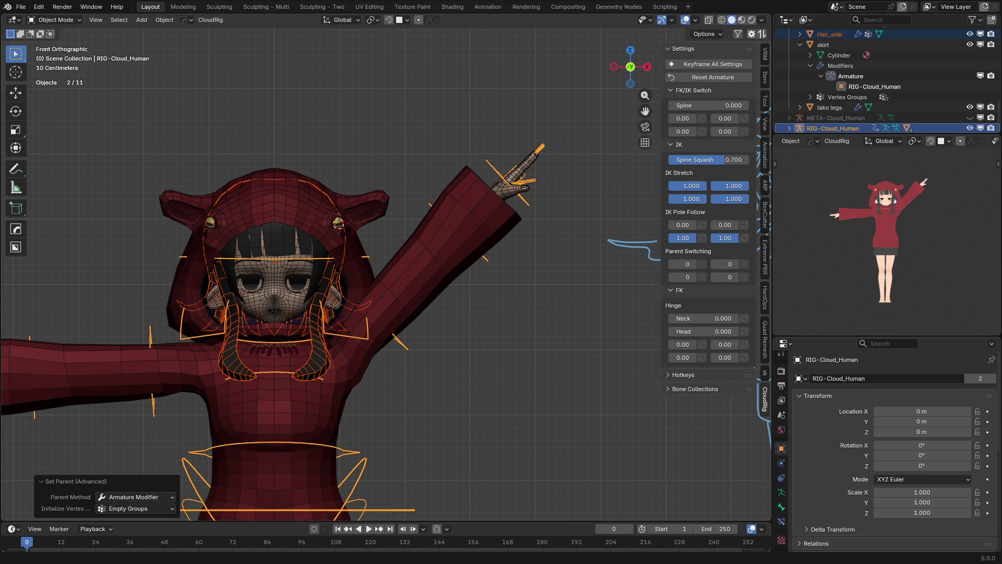
scroll(452, 298, "down", 3)
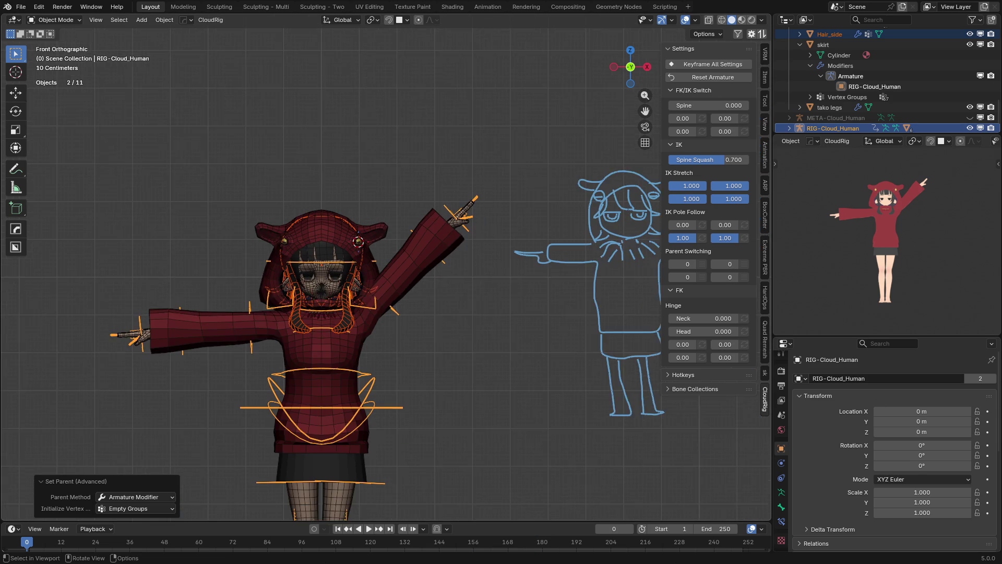
- Check the character from perspective and front views and inspect the skirt's Armature modifier
left_click(452, 299)
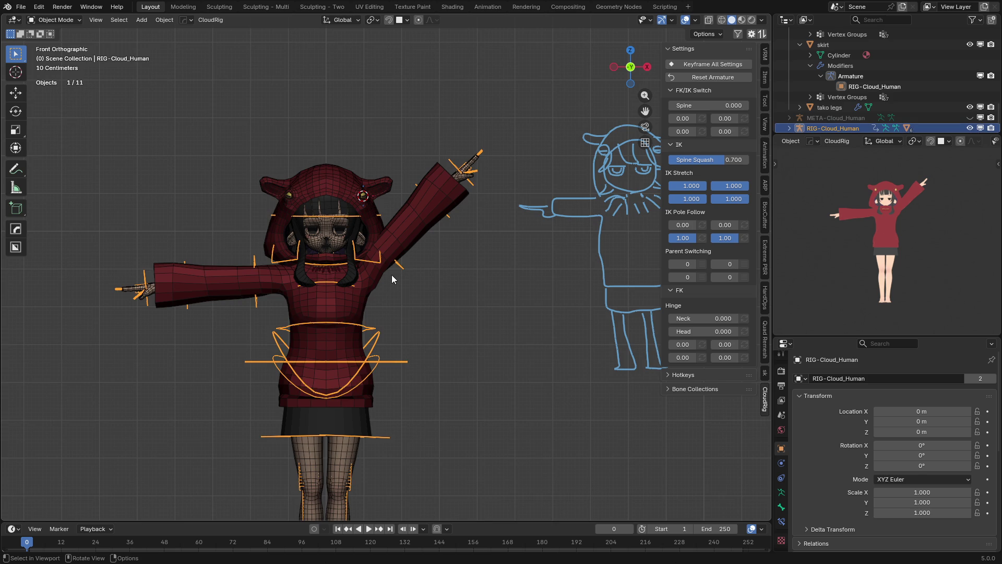
scroll(377, 302, "up", 3)
middle_click_drag(378, 302, 294, 348)
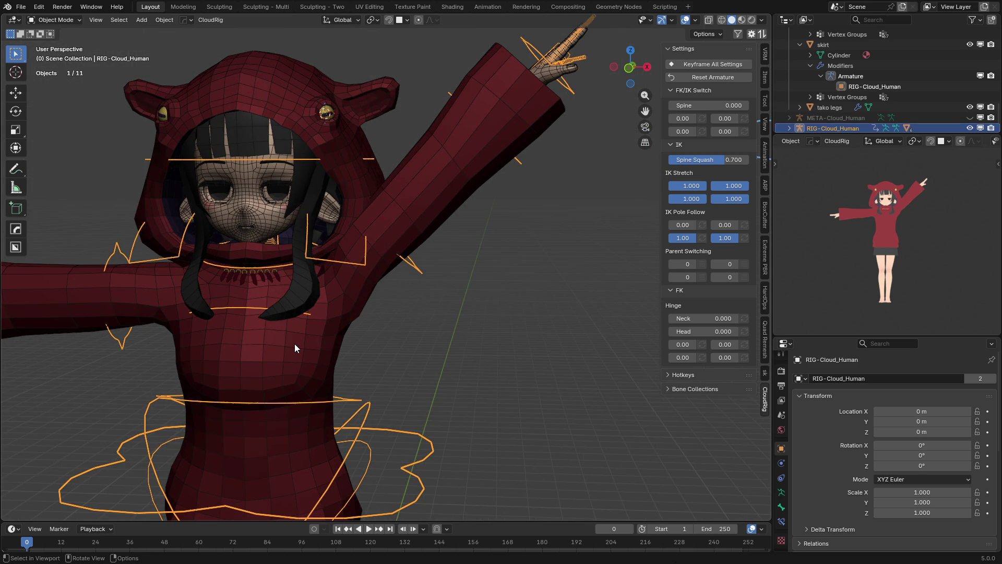
key("KP_1")
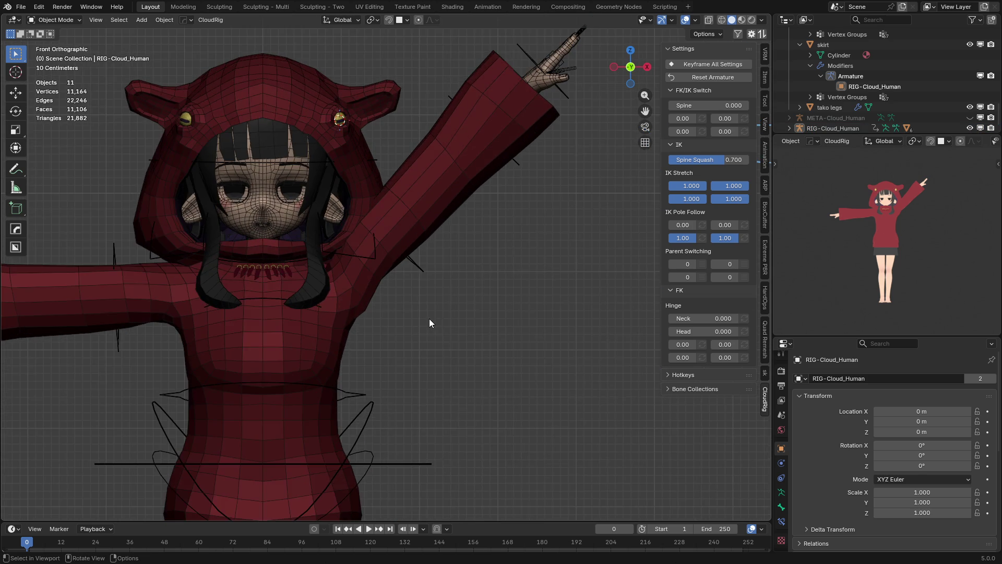
left_click(409, 368)
left_click(367, 421)
middle_click_drag(366, 420, 371, 340, "shift")
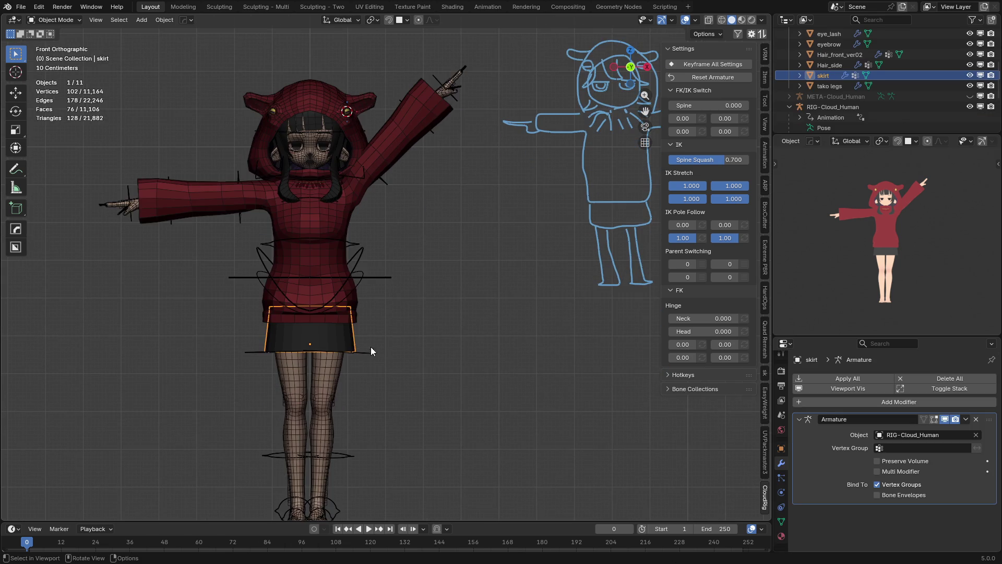
- Put the rig in Pose Mode and pick the FK-Thigh.L control
left_click(399, 287)
key("ctrl+Tab")
left_click(347, 458)
left_click(365, 354)
- Rotate the left thigh outward 37.01° and inspect the skirt's weights in Weight Paint
key("r")
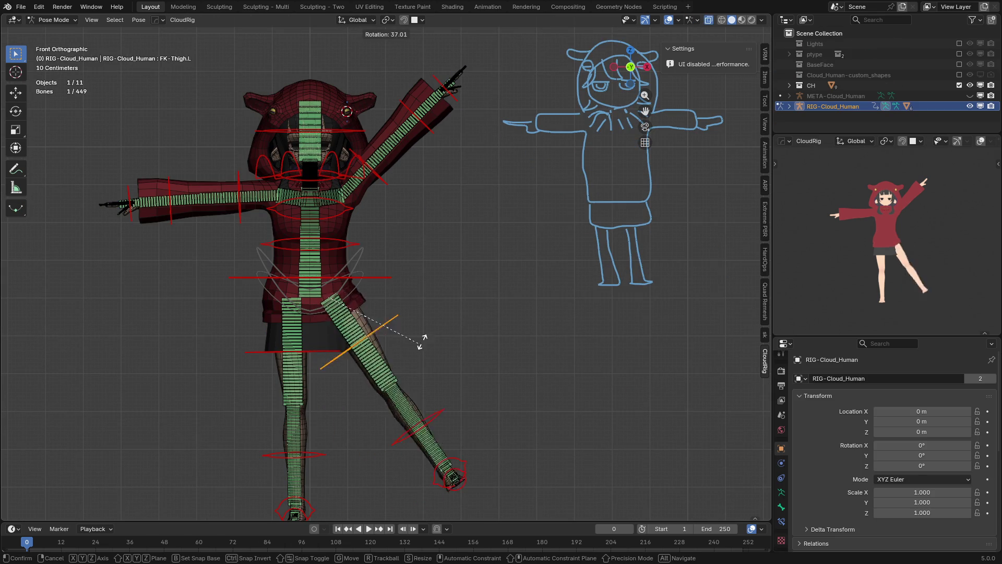
left_click(444, 301)
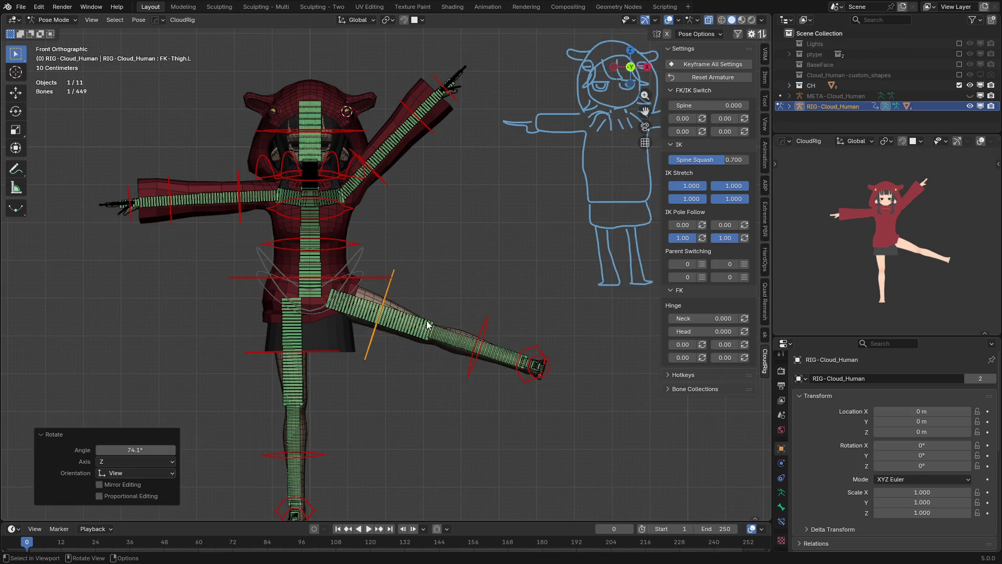
scroll(444, 302, "up", 3)
key("ctrl+Tab")
left_click(320, 357, "shift")
key("ctrl+Tab")
left_click(312, 324)
middle_click_drag(312, 325, 312, 275, "shift")
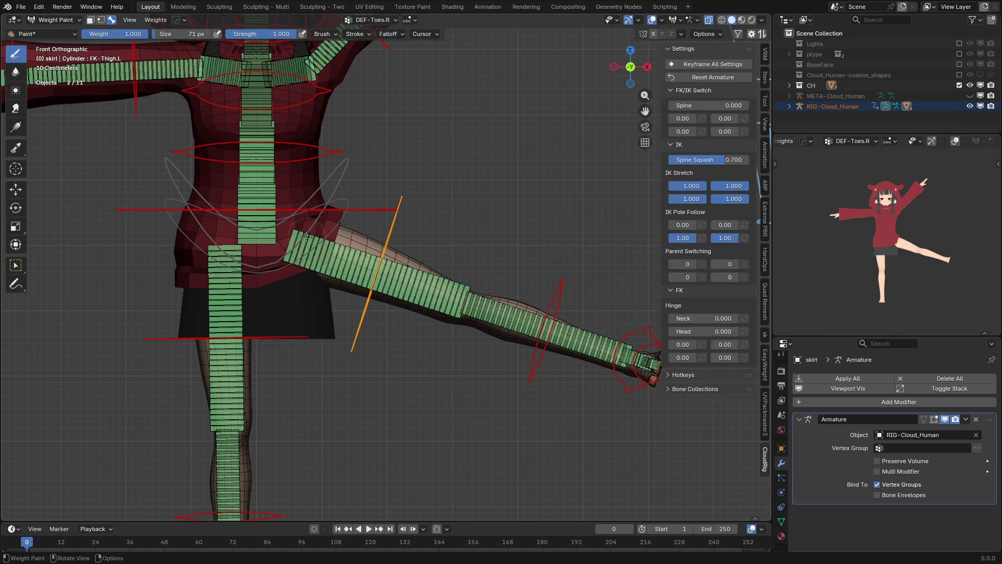
key("ctrl+Tab")
key("ctrl+Tab")
key("ctrl+Tab")
left_click(278, 209)
- Save takoGirl.blend, clear the pose to a T-pose, and swap to the META-Cloud_Human metarig
key("ctrl+s")
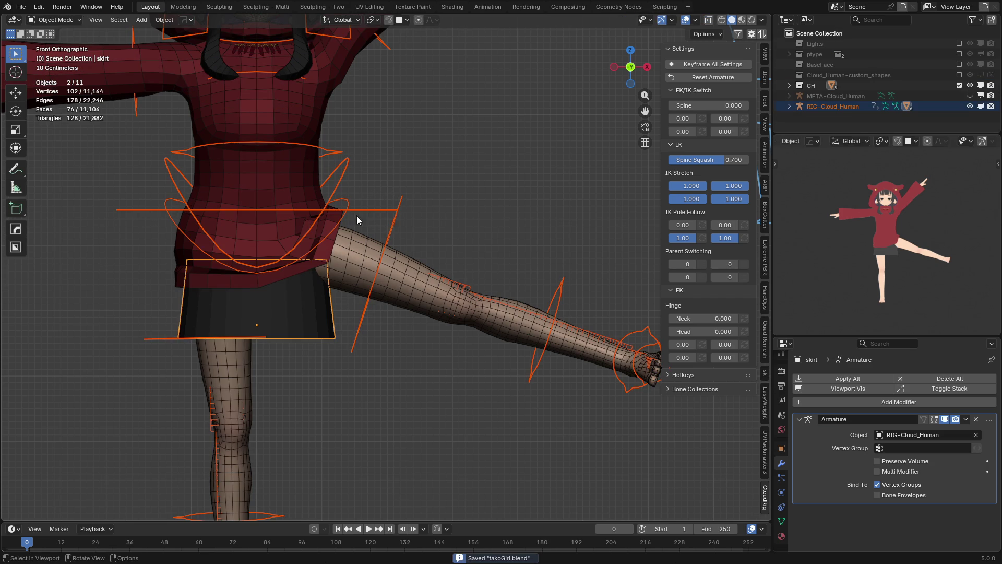
scroll(406, 317, "down", 4)
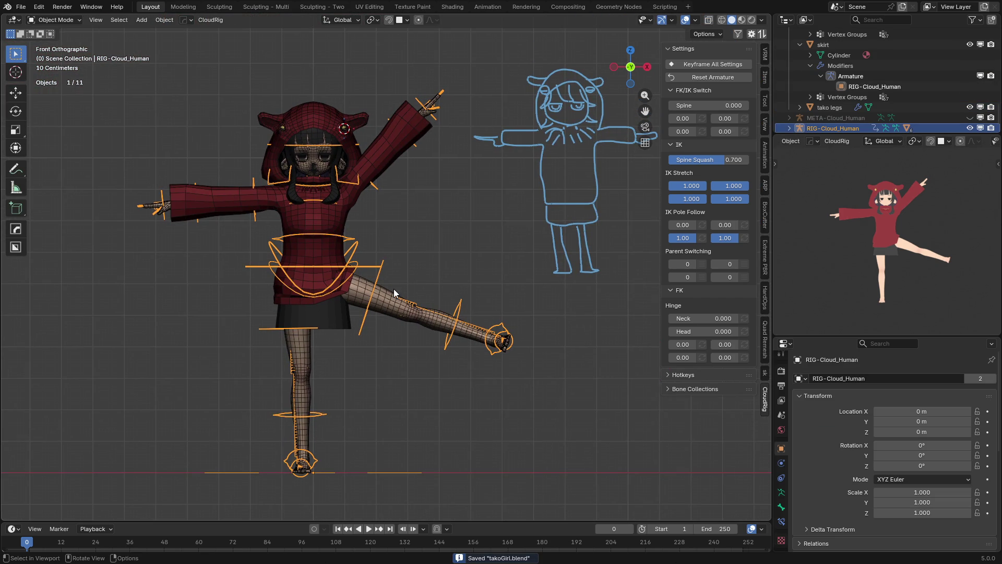
key("ctrl+Tab")
key("a")
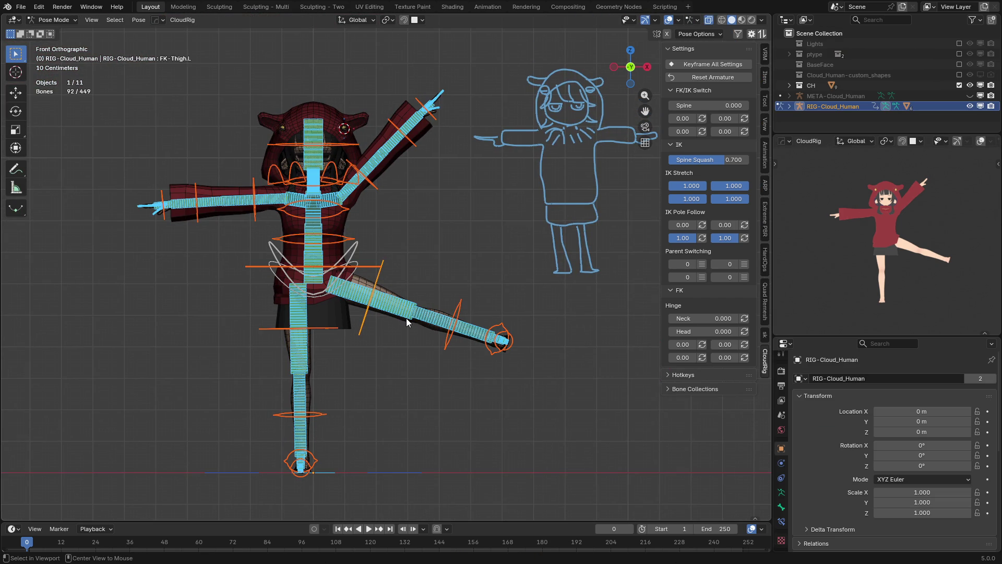
key("alt+r")
key("shift+t")
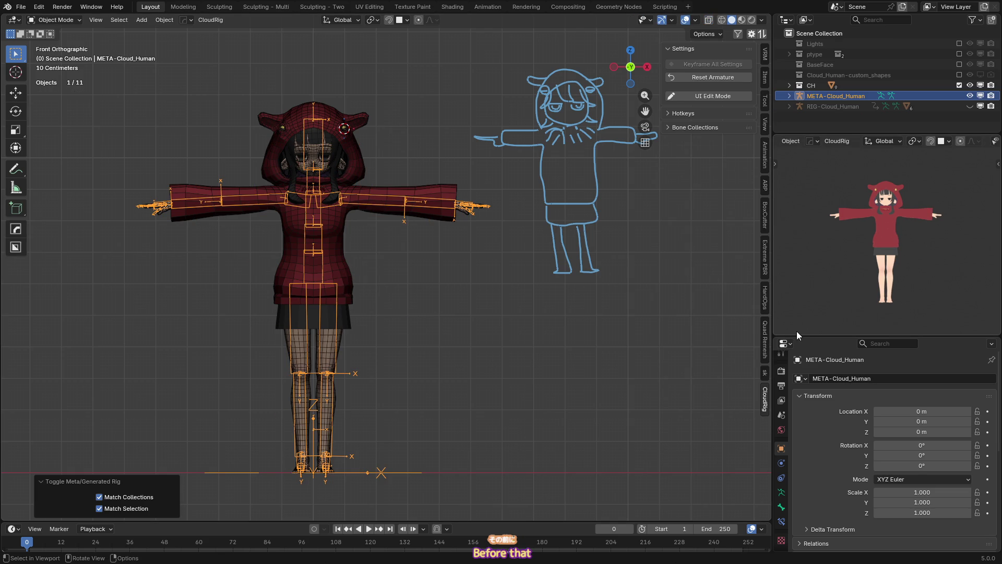
- Split the 3D view side by side with Material Preview on the right, joining away the preview area
left_click_drag(799, 337, 799, 329)
mouse_move(771, 17)
left_mouse_down()
mouse_move(497, 209)
mouse_move(551, 225)
left_mouse_up()
key("z")
left_click(679, 154)
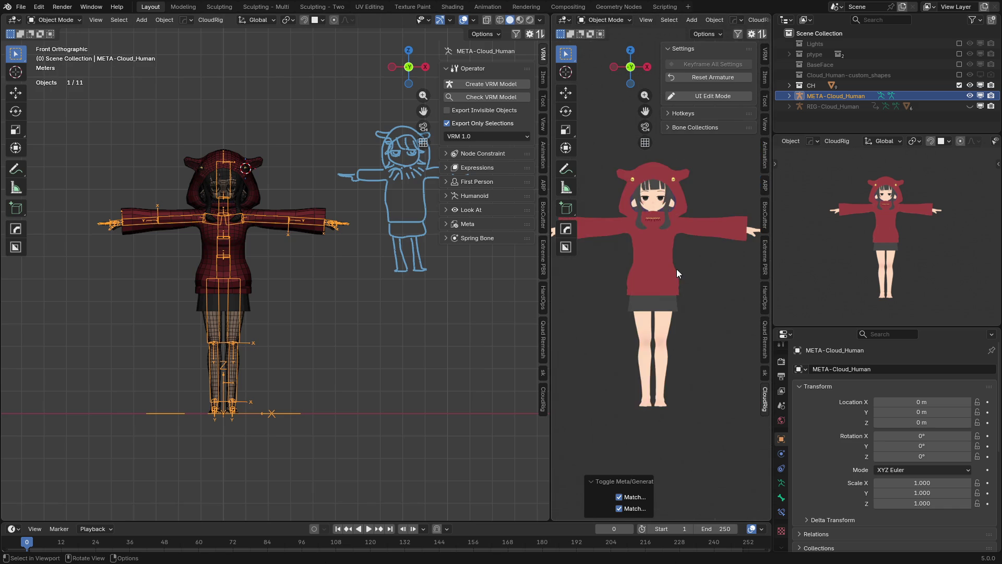
right_click(822, 323)
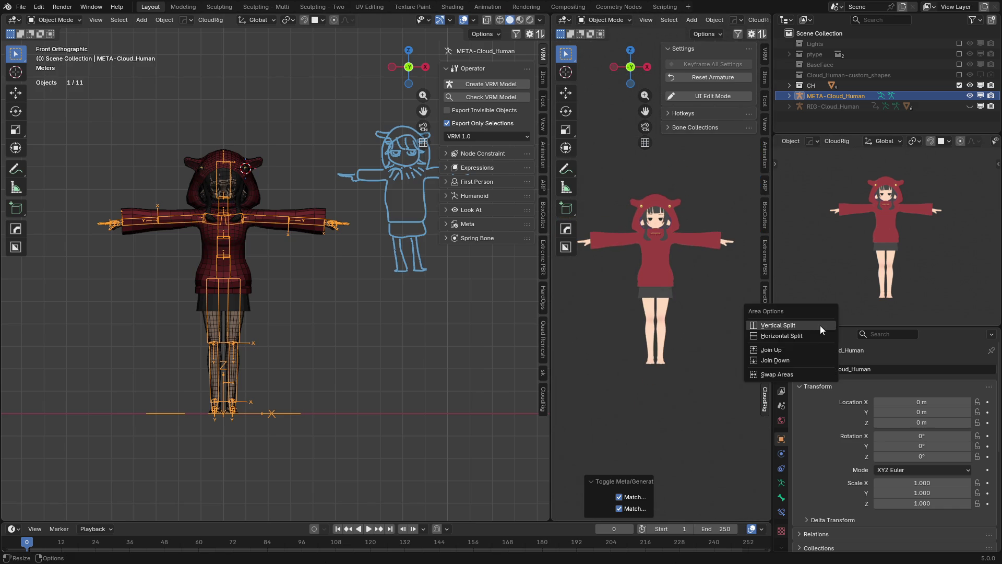
left_click(801, 350)
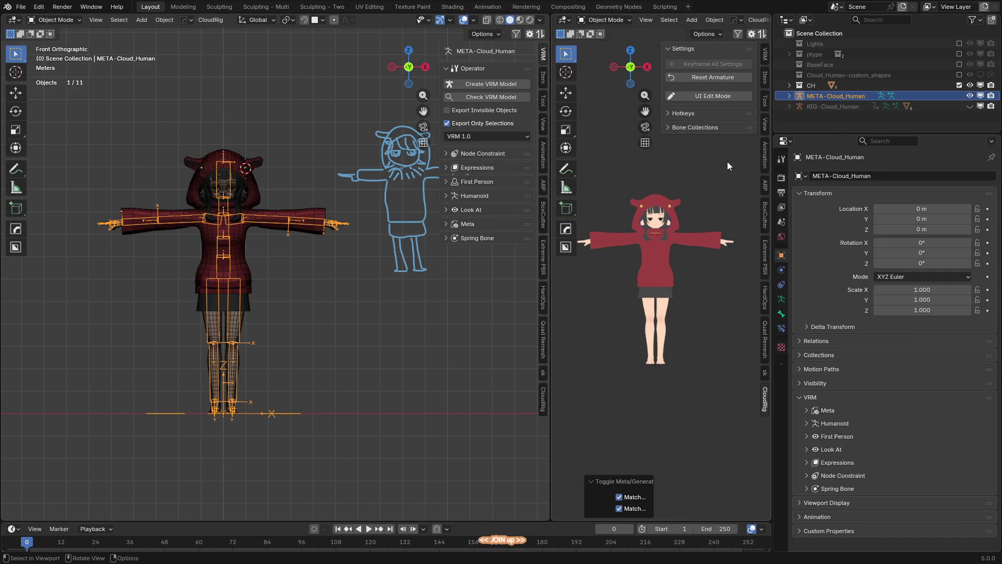
- Hide the toolbar, sidebar and overlays in the right view and frame the character
key("r")
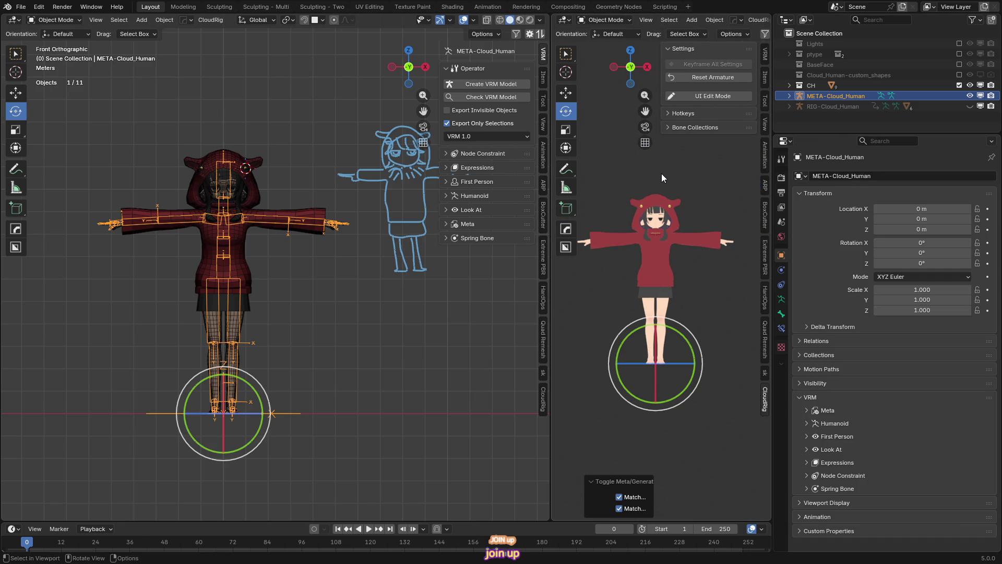
key("t")
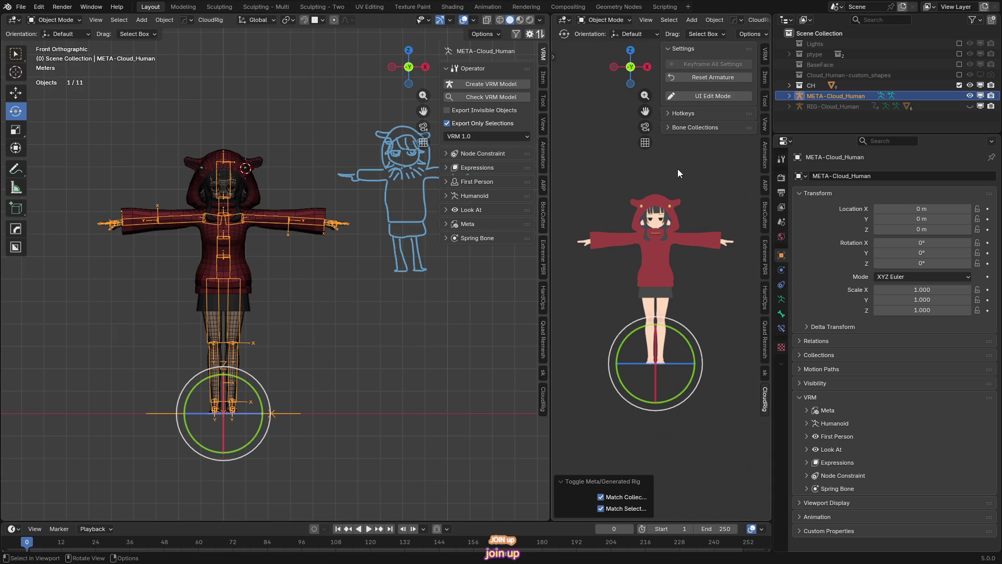
key("n")
middle_click_drag(694, 295, 710, 261, "shift")
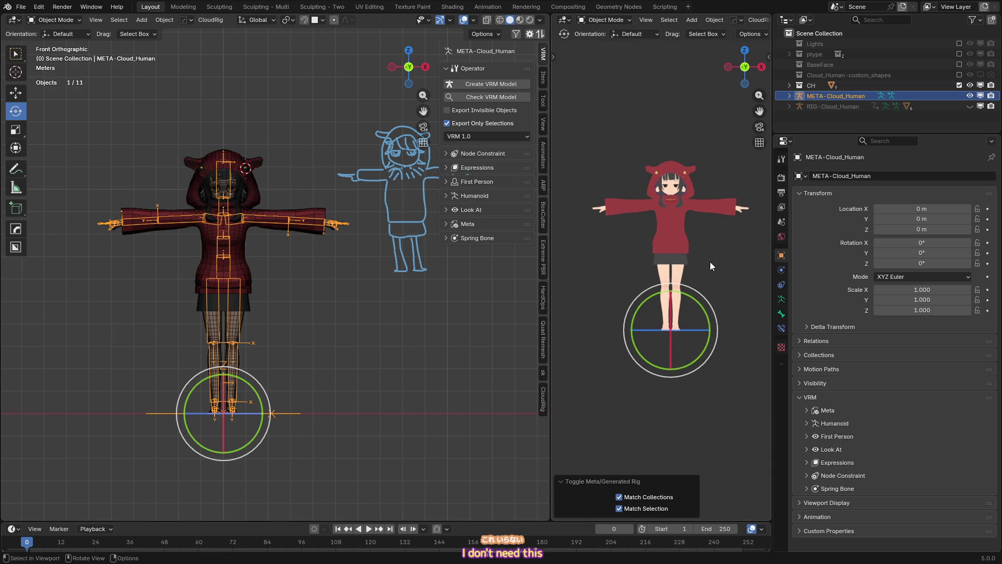
scroll(738, 36, "down", 2)
scroll(740, 25, "down", 5)
scroll(741, 25, "down", 5)
left_click(686, 20)
middle_click_drag(693, 250, 675, 279, "shift")
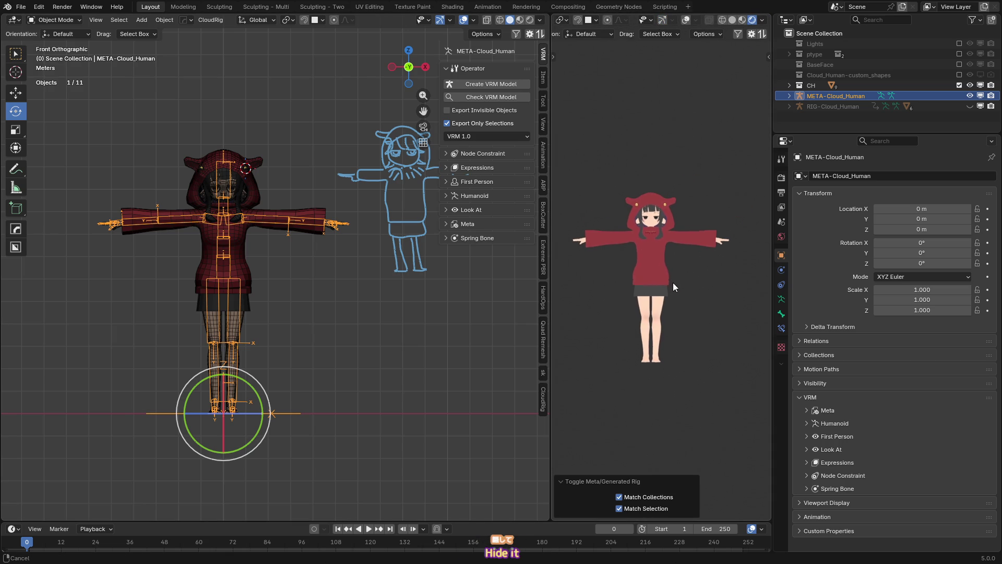
- Select the META-Cloud_Human metarig and switch it into Pose Mode
left_click(676, 422)
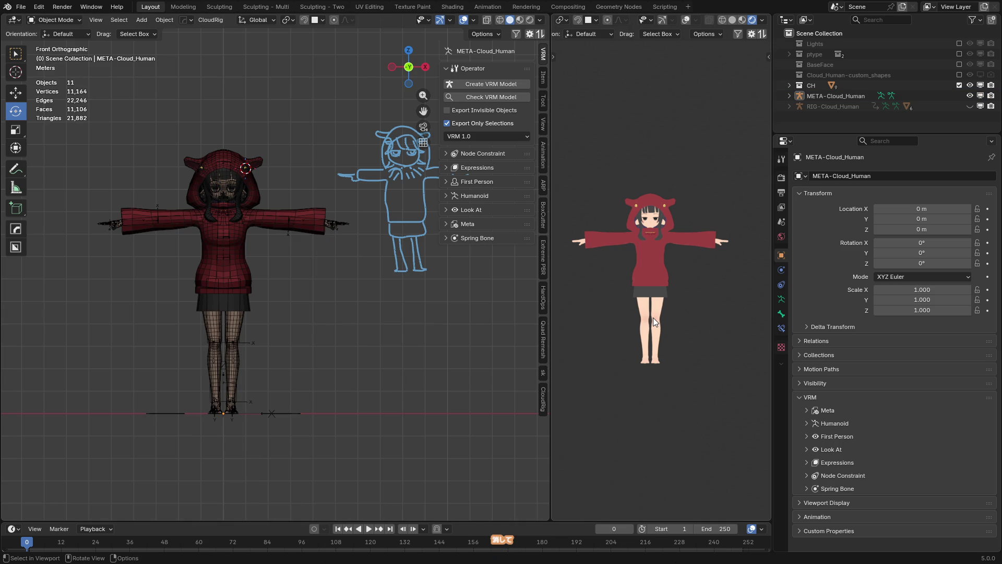
left_click(280, 407)
mouse_move(277, 384)
middle_mouse_down("shift")
mouse_move(271, 336)
mouse_move(245, 320)
middle_mouse_up("shift")
key("ctrl+Tab")
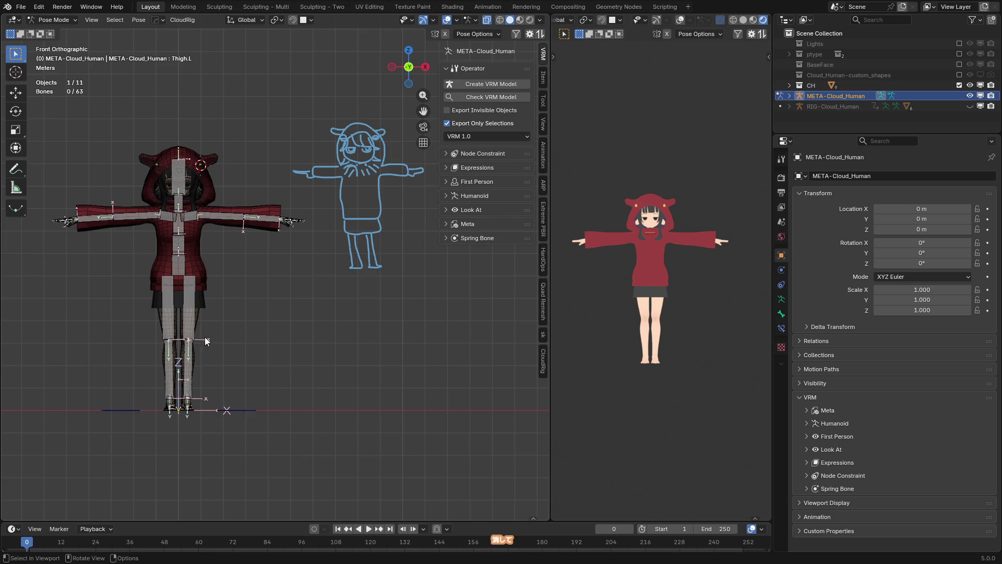
- Select the Thigh.L bone and inspect its bone constraints and bone settings
left_click(193, 299)
key("m")
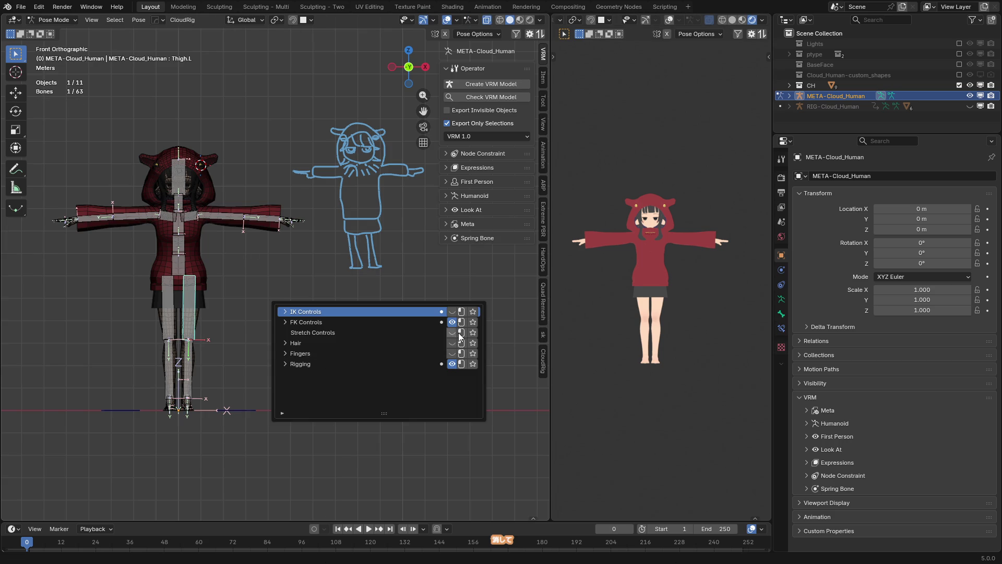
left_click(781, 284)
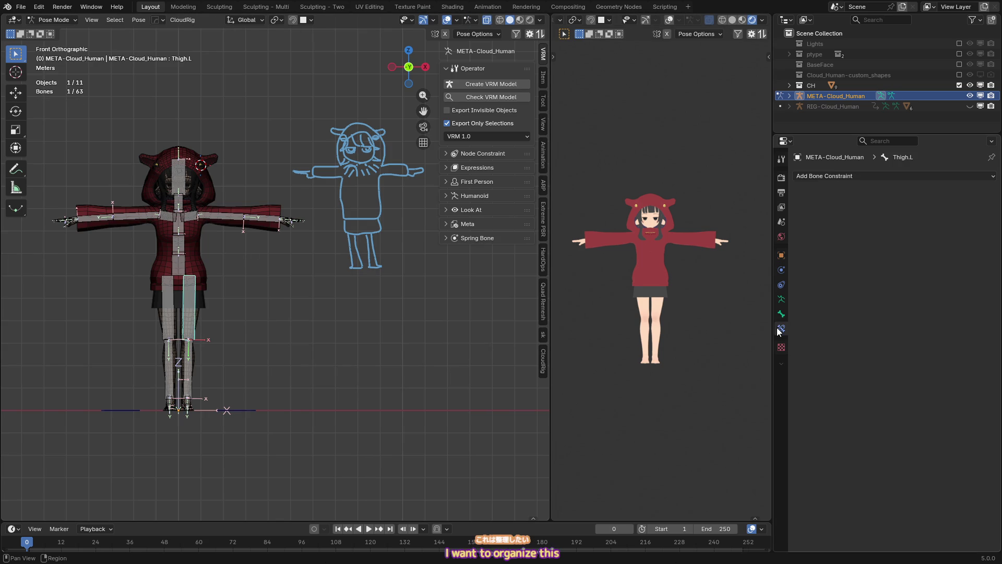
left_click(781, 314)
scroll(883, 314, "down", 5)
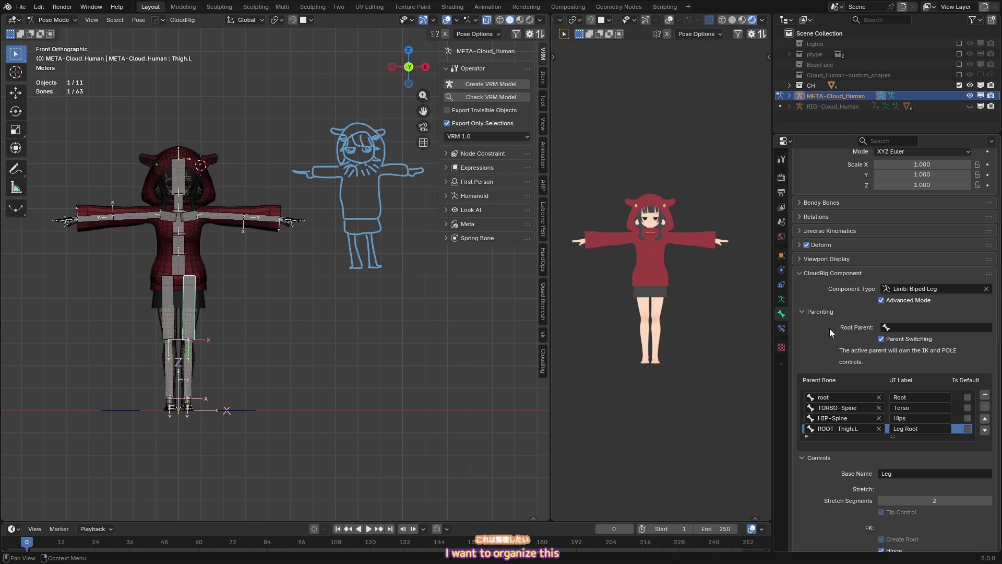
scroll(830, 334, "up", 4)
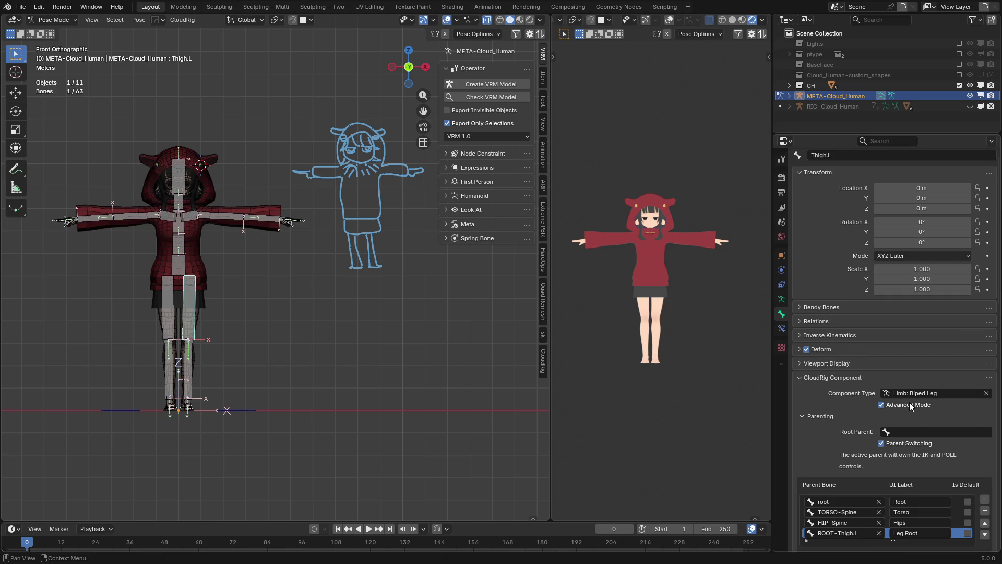
scroll(920, 397, "down", 1)
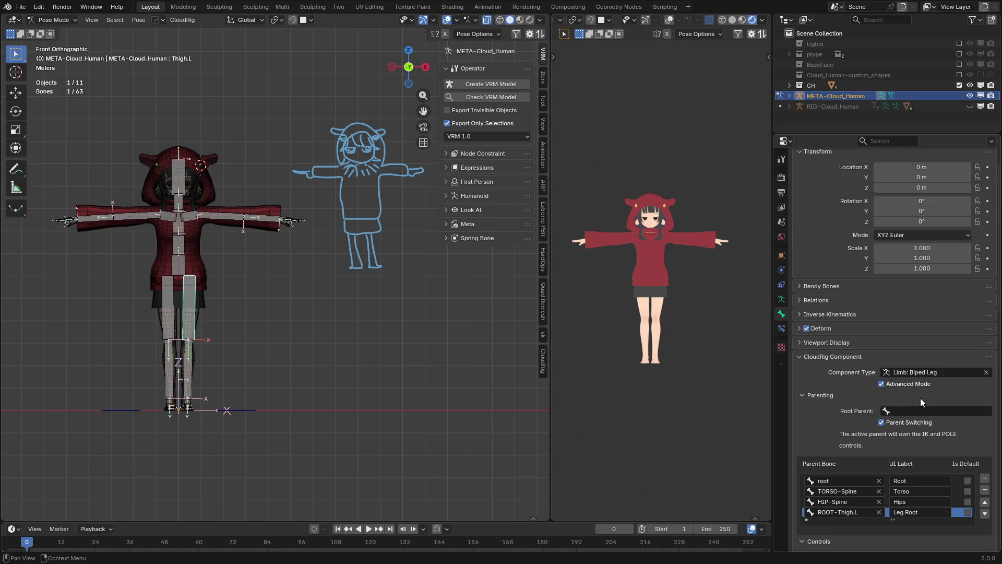
scroll(894, 398, "down", 15)
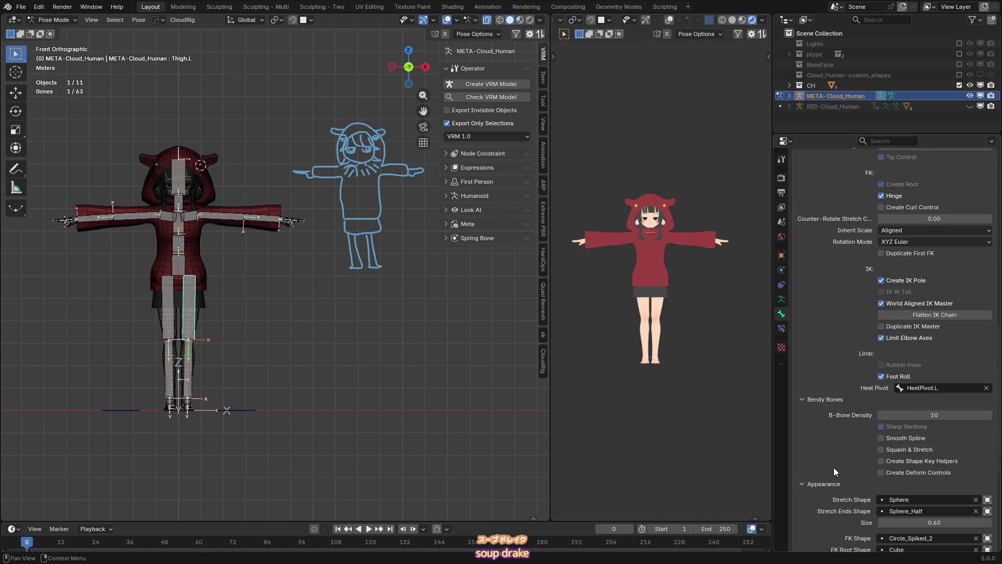
scroll(835, 468, "down", 8)
scroll(817, 415, "up", 6)
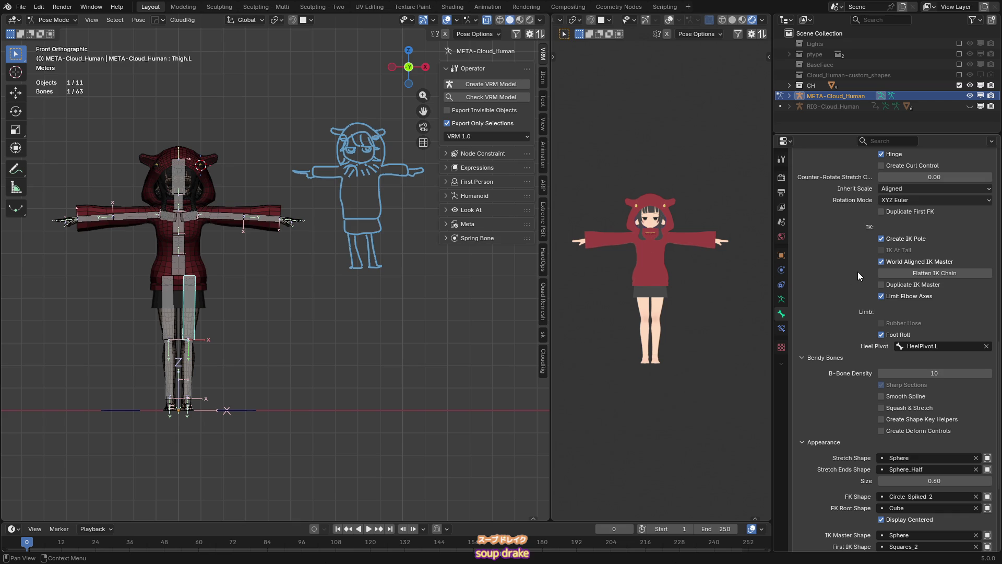
scroll(847, 246, "down", 7)
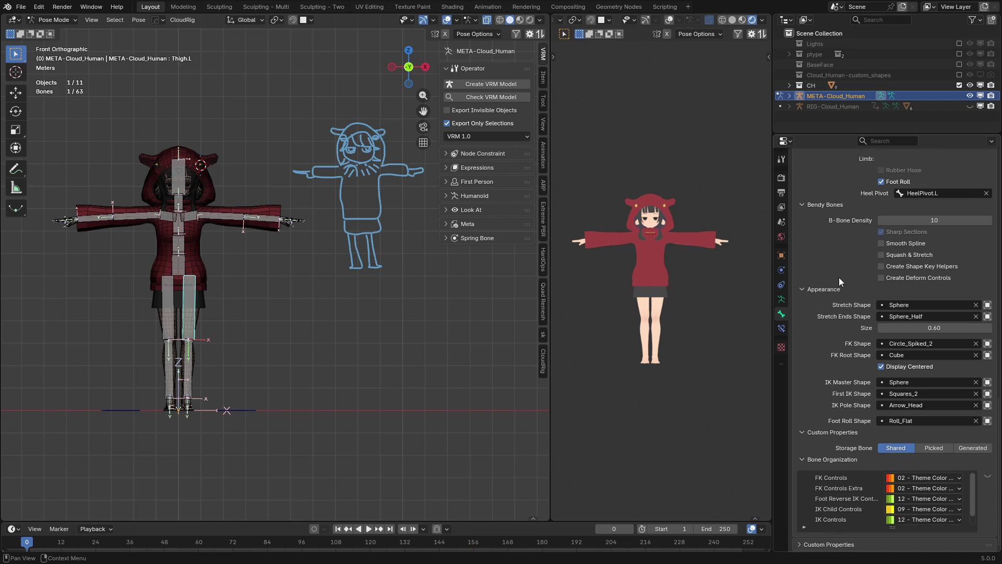
- Expand and collapse the Hair and Fingers bone collections, then switch to the generated RIG-Cloud_Human rig
key("shift+m")
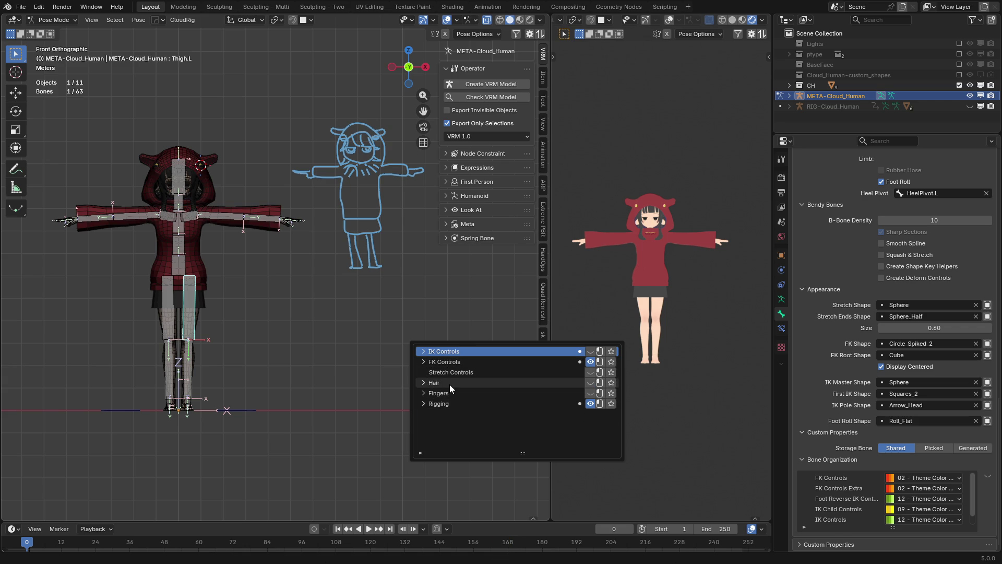
left_click(423, 393)
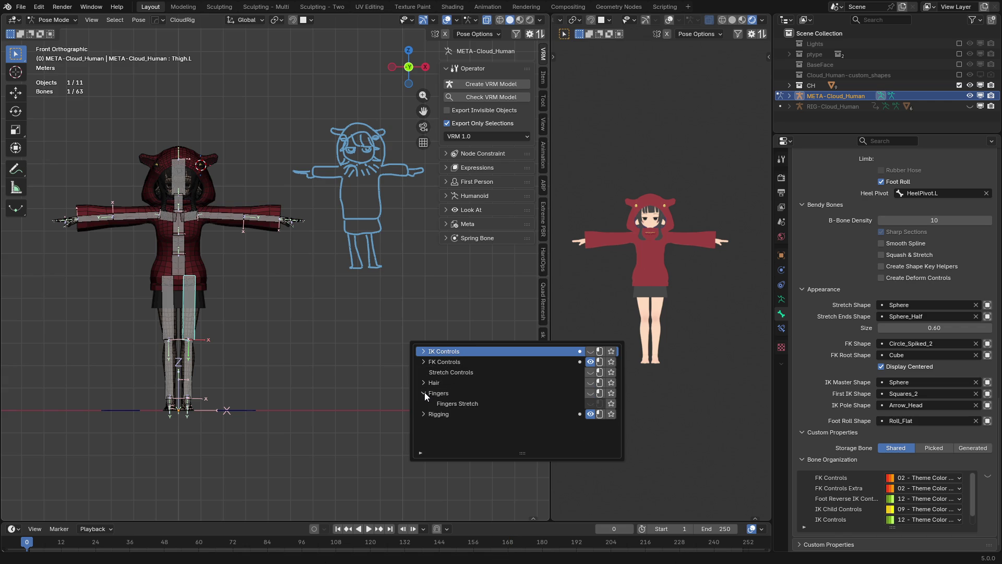
left_click(421, 383)
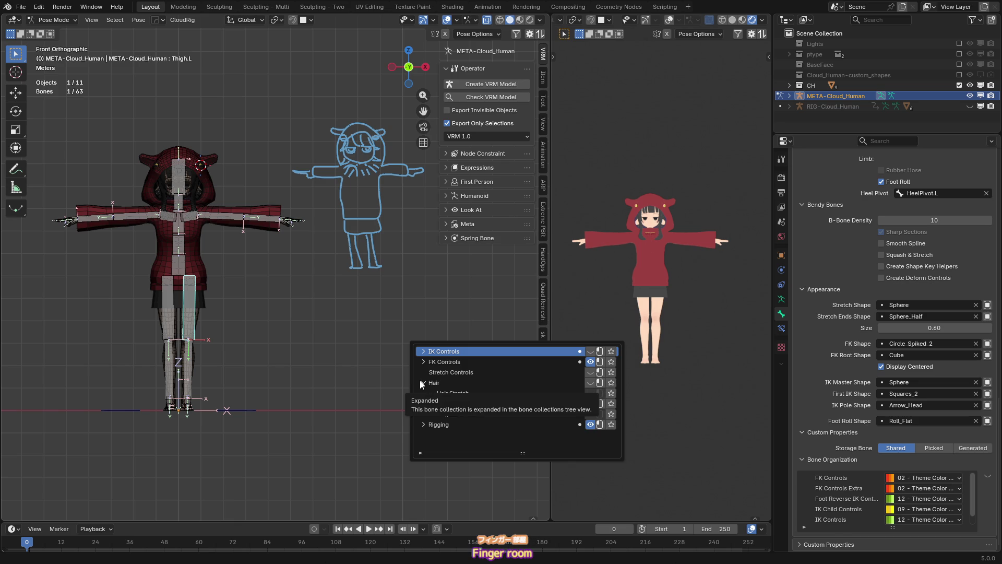
left_click(421, 381)
left_click(423, 392)
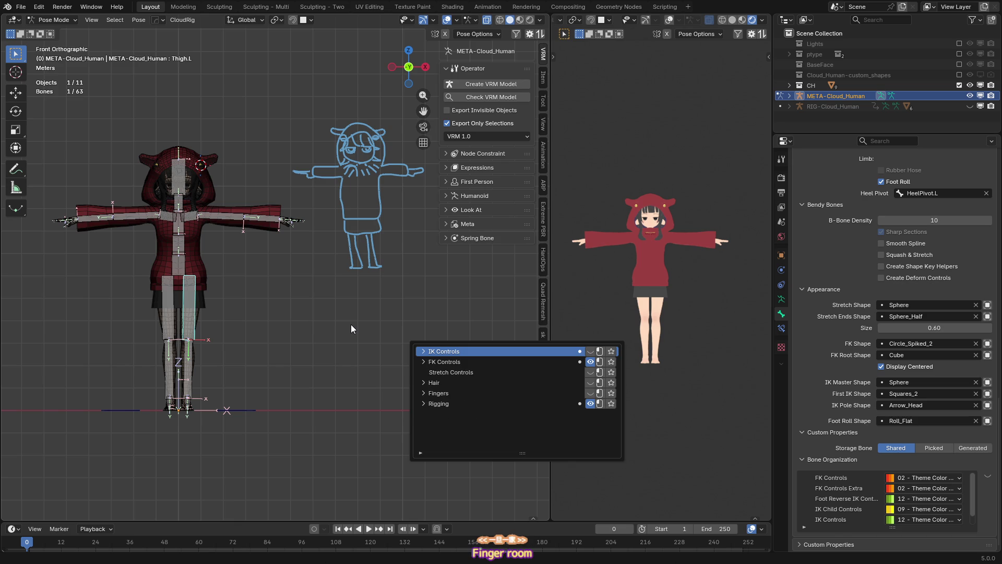
key("shift+t")
scroll(261, 292, "up", 2)
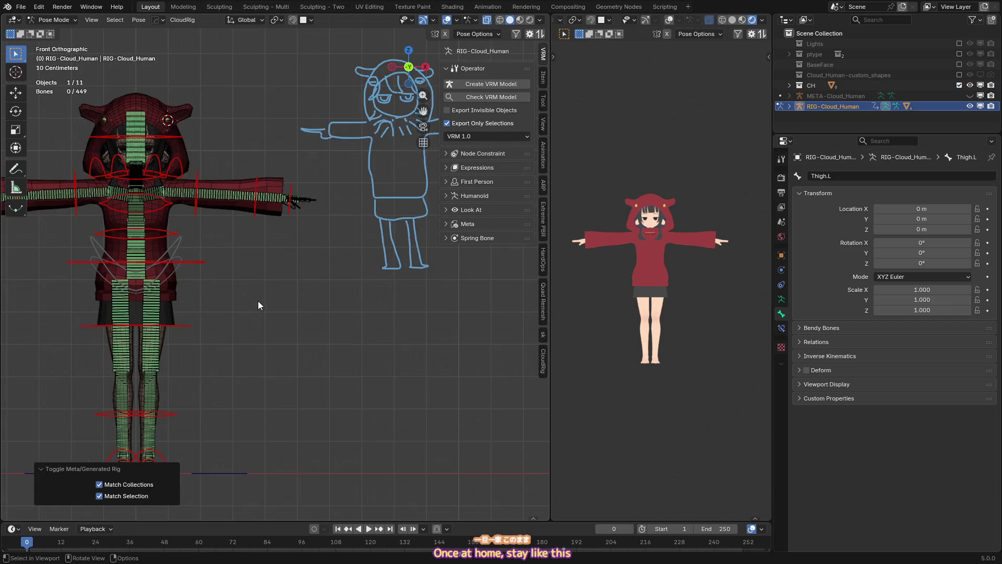
- Test-rotate the FK-Head control, then cancel the rotation
middle_click_drag(211, 265, 261, 313, "shift")
left_click(222, 179)
key("r")
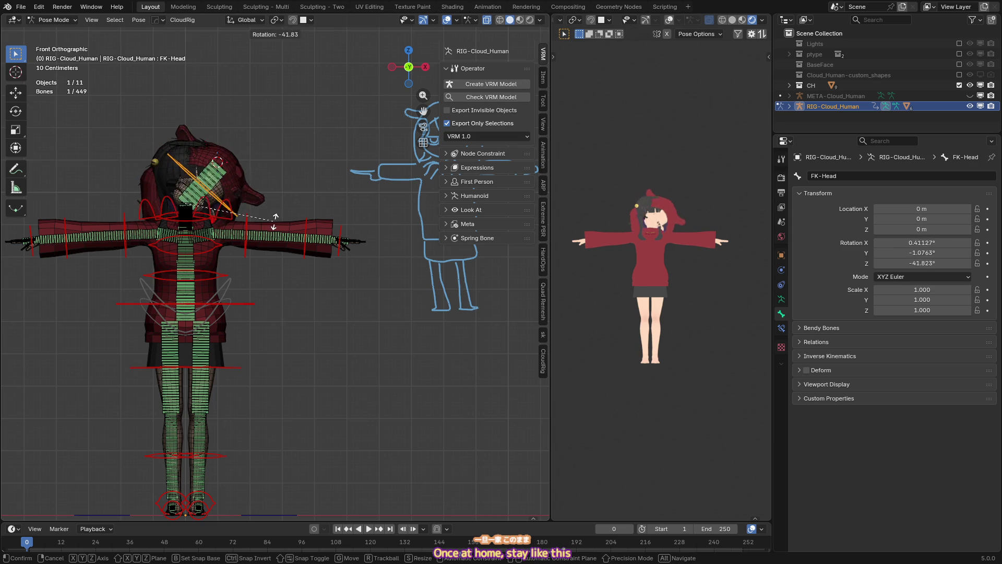
key("Escape")
scroll(264, 268, "up", 2)
key("shift+m")
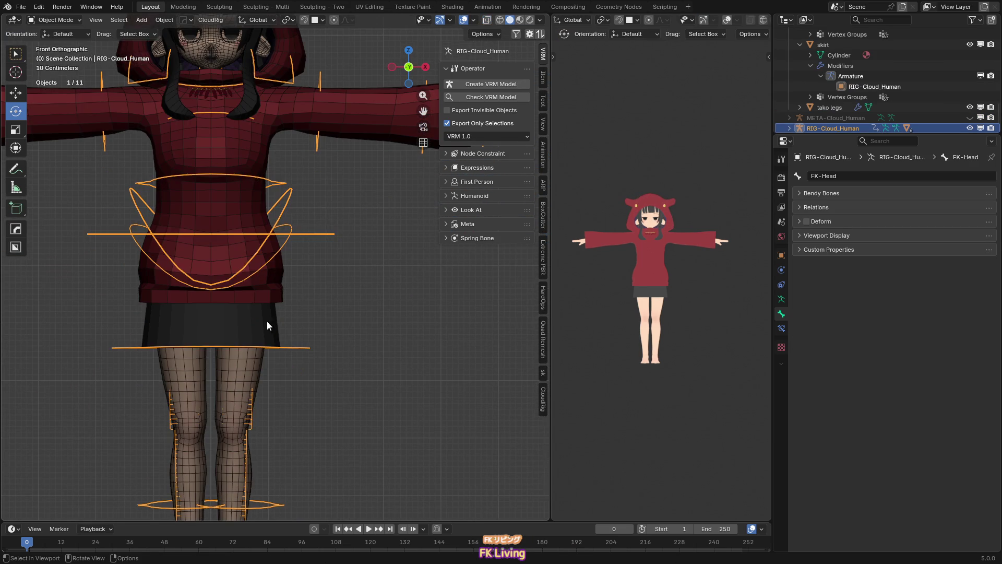
- Add the skirt to the rig selection and enter Weight Paint mode
left_click(267, 325, "shift")
middle_click_drag(315, 355, 332, 308, "shift")
key("ctrl+Tab")
left_click(261, 289)
- Rotate FK-Thigh.L to raise the left leg 63.1° to the side
left_click(261, 292, "ctrl")
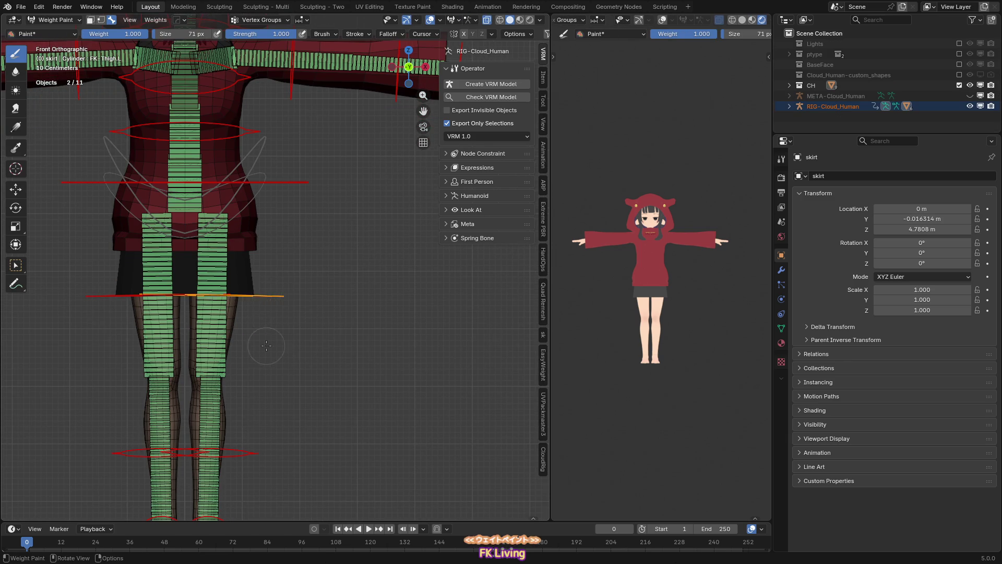
key("r")
left_click(419, 231)
scroll(254, 322, "up", 2)
- Paint a linear weight gradient across the skirt for the DEF-Hips bone
mouse_move(263, 245)
middle_mouse_down()
mouse_move(202, 214)
mouse_move(209, 220)
middle_mouse_up()
left_click(201, 211, "ctrl")
key("KP_1")
left_click_drag(246, 271, 361, 280, "alt")
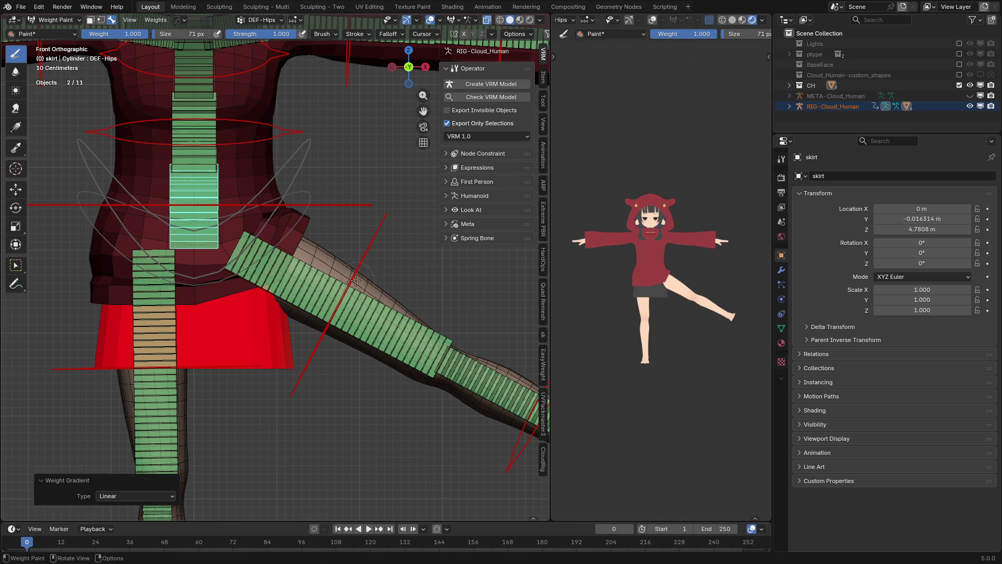
- Draw a DEF-Thigh_1.L gradient down the skirt with a 222 px brush, enable X mirror, return to Object Mode
left_click(310, 302, "ctrl")
key("f")
left_click(276, 319)
left_click_drag(300, 305, 268, 356, "alt")
left_click(464, 34)
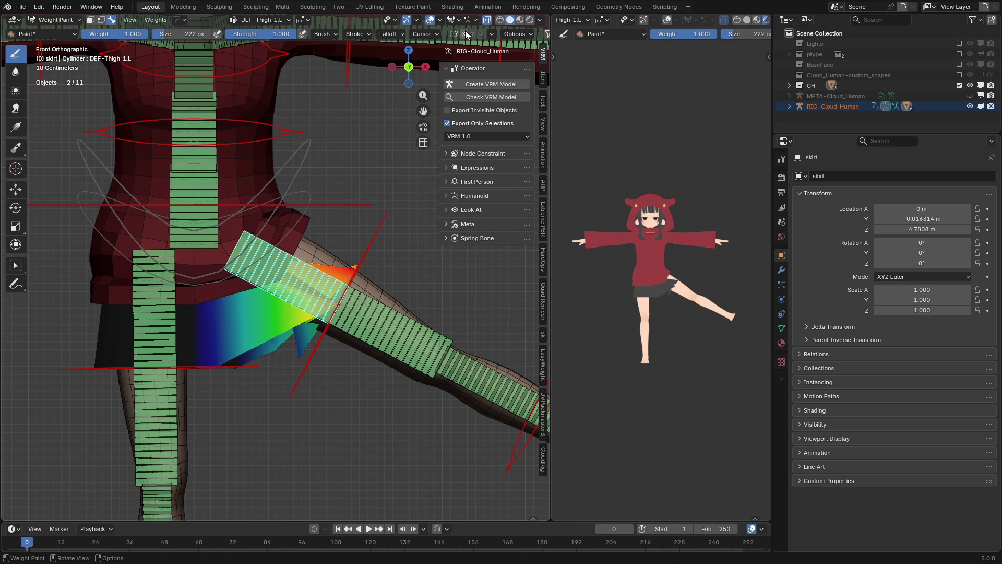
key("ctrl+Tab")
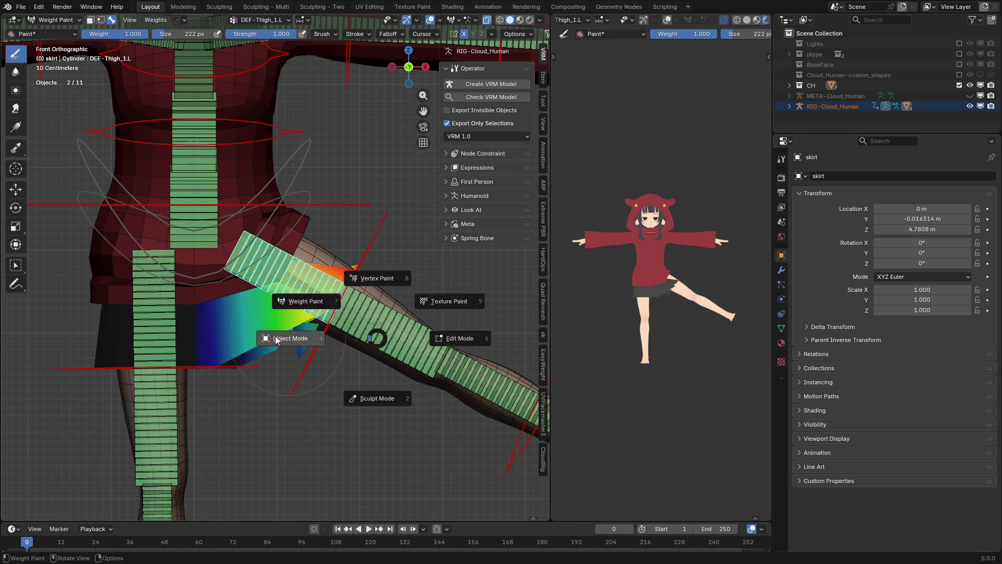
left_click(295, 337)
- Select the Body mesh and check its modifier stack
left_click(419, 343)
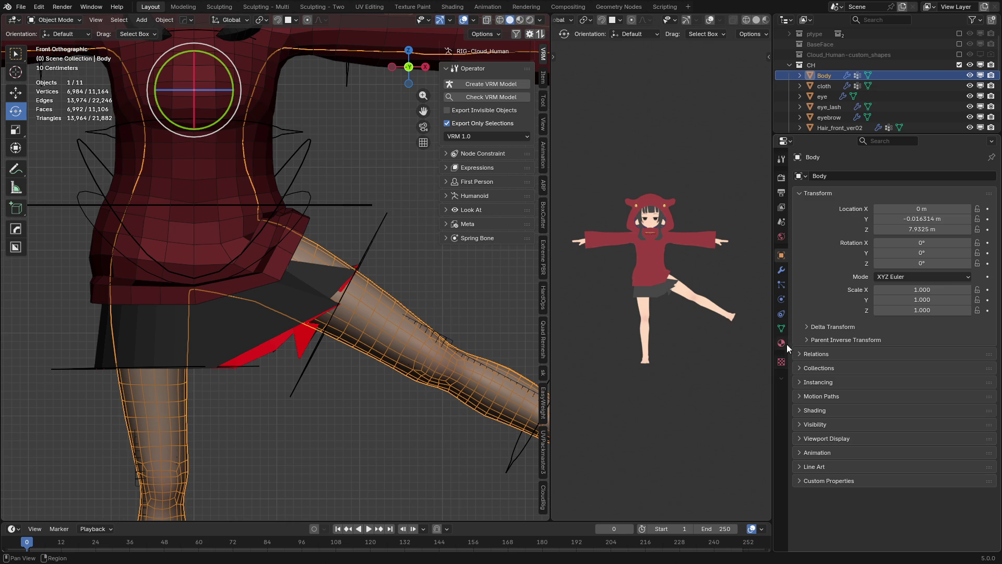
left_click(784, 268)
left_click(800, 216, "ctrl")
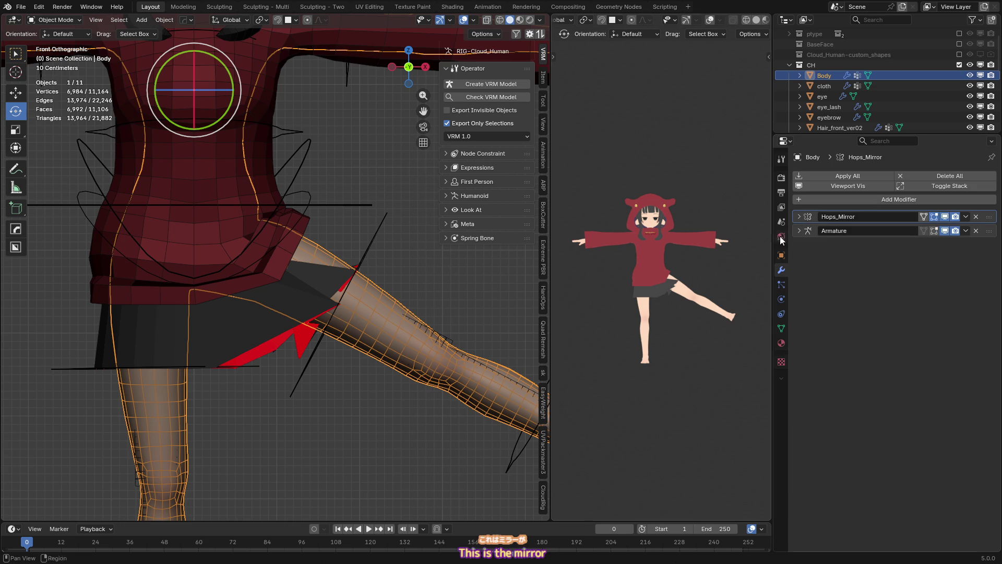
- Reselect the rig and skirt in Weight Paint and isolate them in local view
left_click(378, 374)
left_click(268, 323, "shift")
key("ctrl+Tab")
left_click(226, 268)
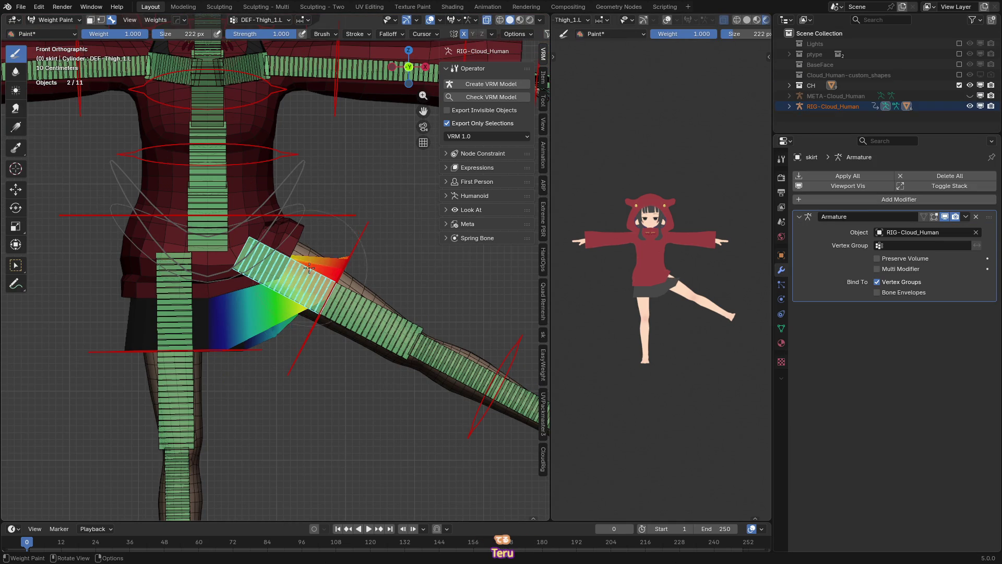
key("KP_Divide")
mouse_move(309, 267)
middle_mouse_down()
mouse_move(365, 269)
mouse_move(230, 261)
middle_mouse_up()
scroll(219, 258, "up", 5)
- Paint full DEF-Thigh_1.L weight onto the skirt flap beside the raised left leg
left_click_drag(213, 254, 180, 232)
middle_click_drag(180, 233, 168, 225)
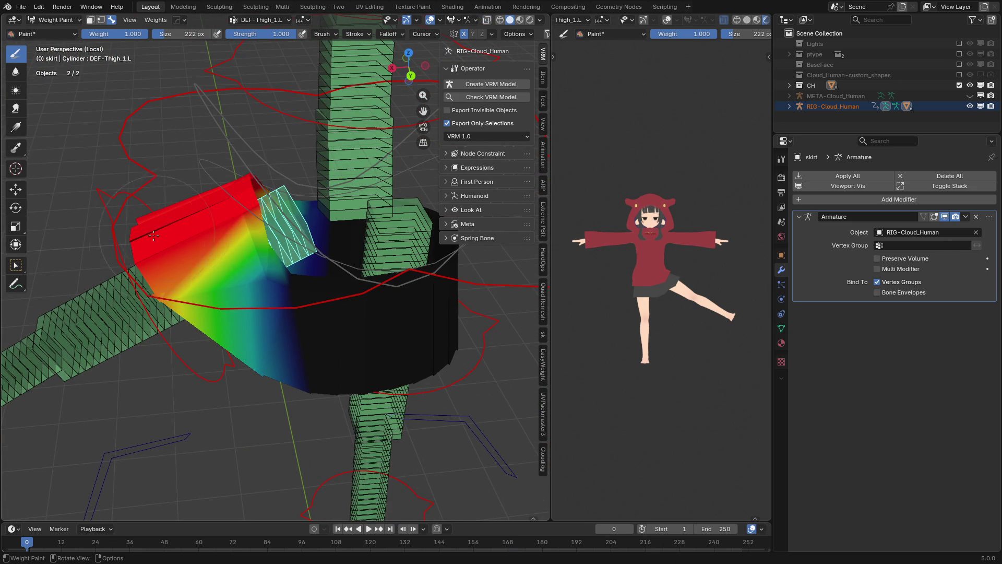
left_click_drag(168, 225, 170, 257)
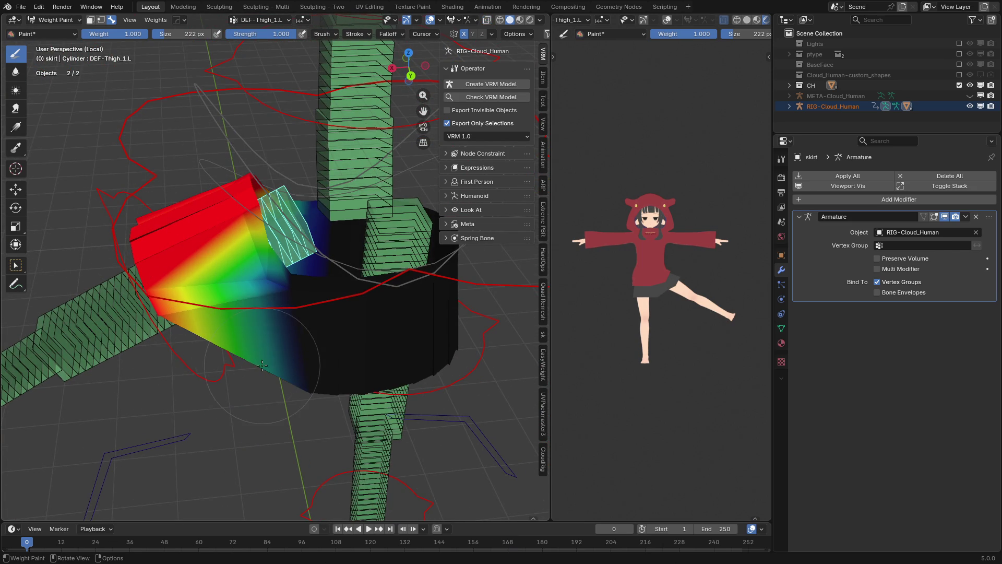
middle_click_drag(327, 334, 330, 299)
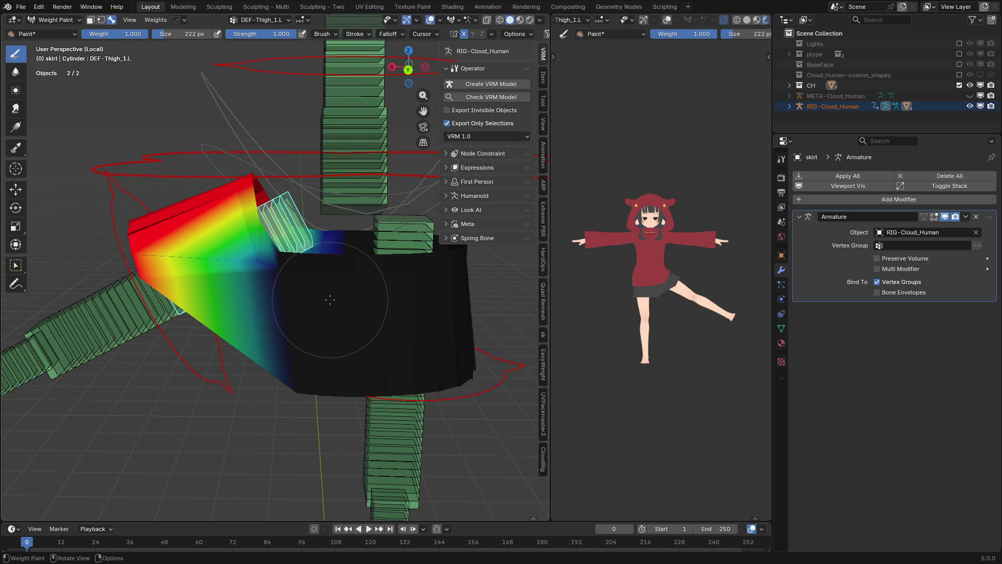
key("w")
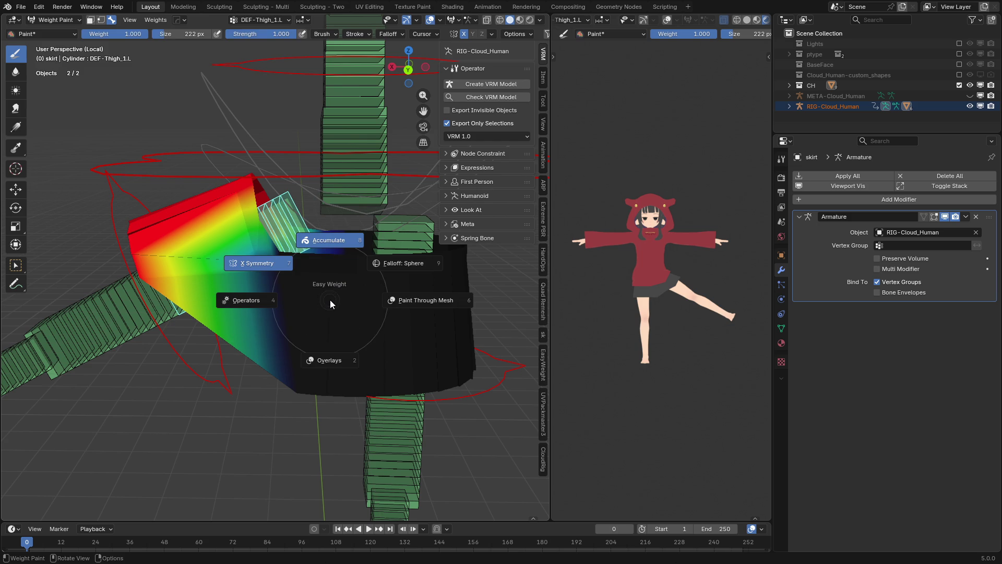
- Dismiss the Easy Weight and Bone Parenting pie menus, then show CloudRig Hotkeys in a widened sidebar
key("Escape")
key("ctrl+p")
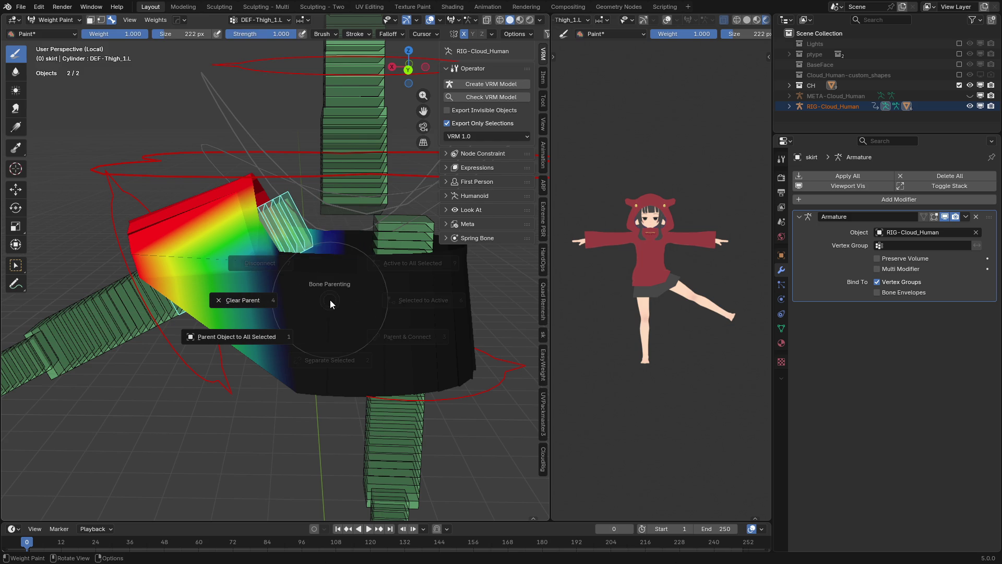
key("Escape")
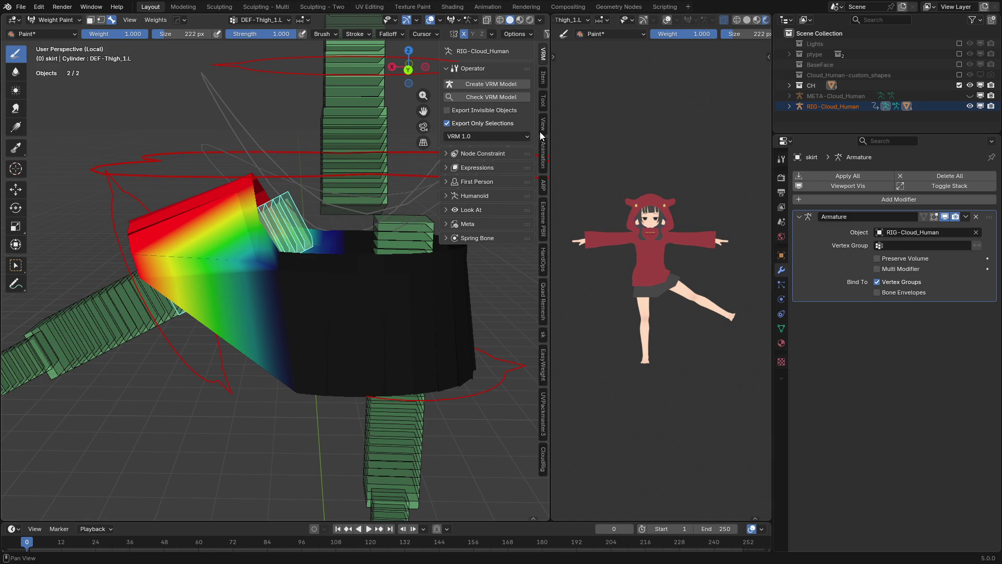
left_click(543, 458)
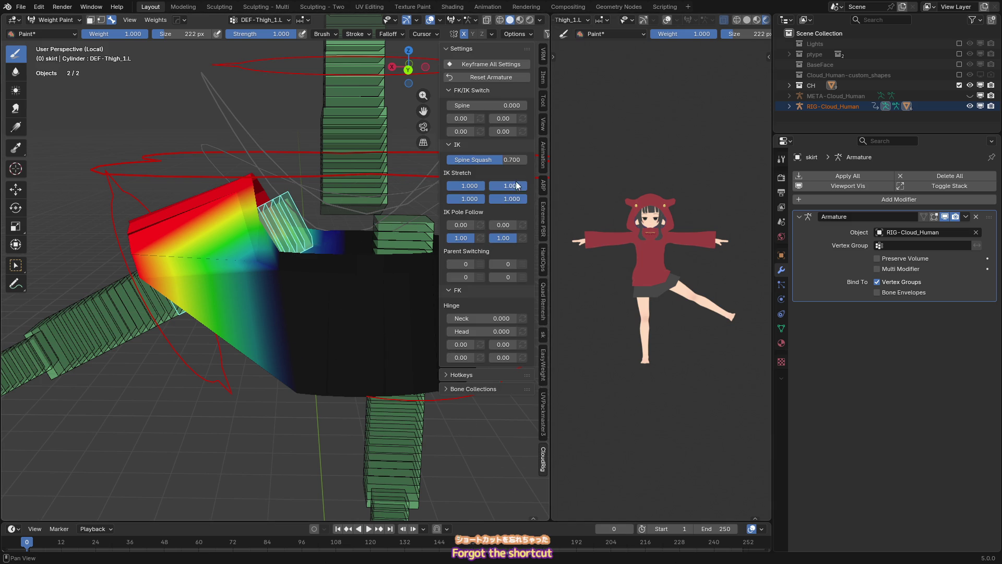
left_click(446, 48)
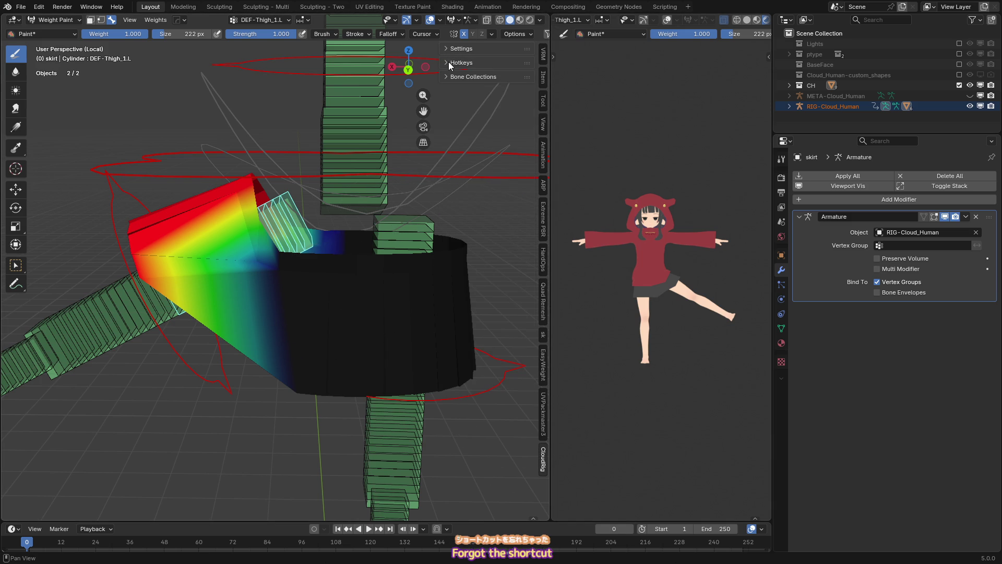
left_click(449, 62)
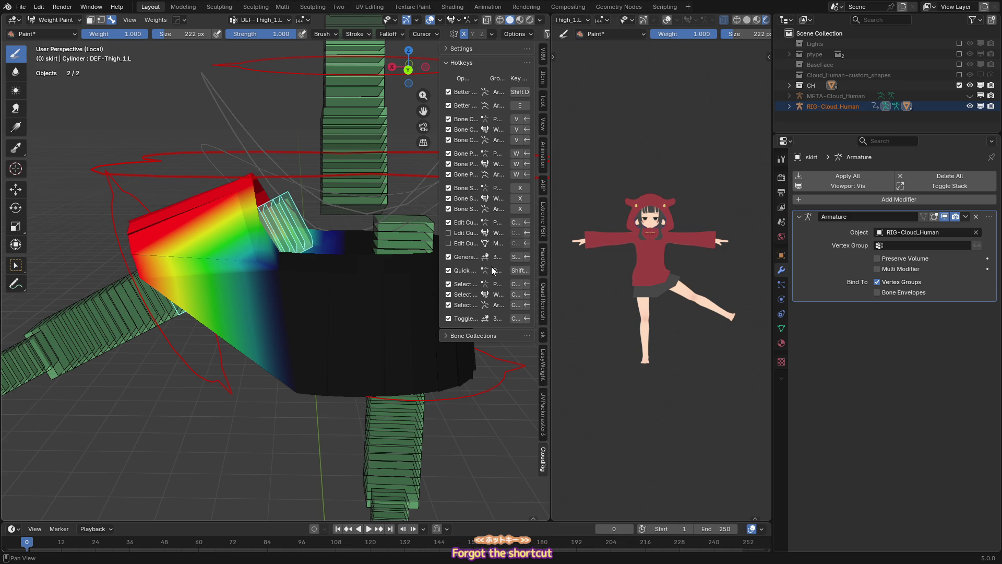
left_click_drag(437, 239, 332, 239)
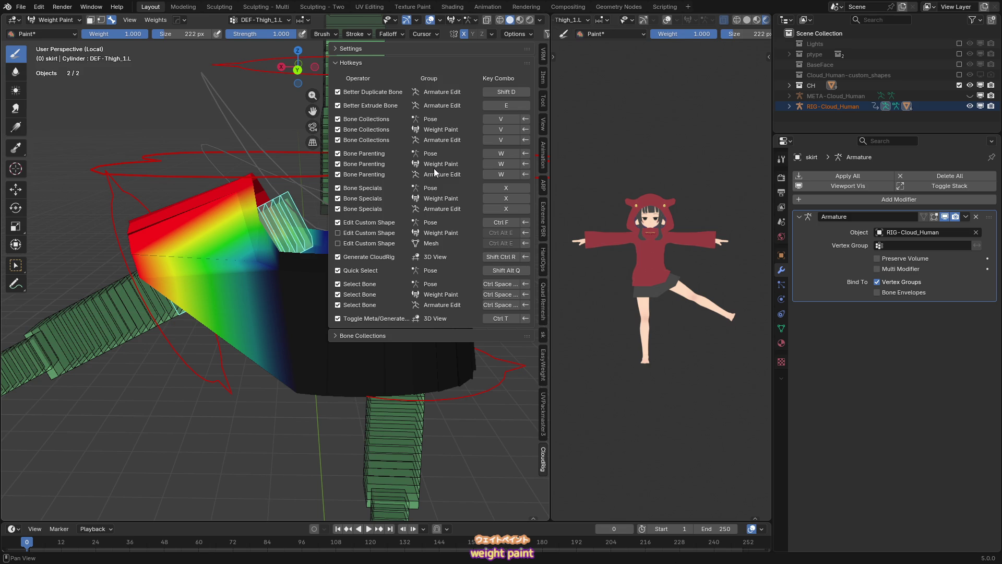
- Open and close the weight painting options menu again, then narrow the sidebar
middle_click_drag(271, 277, 202, 263)
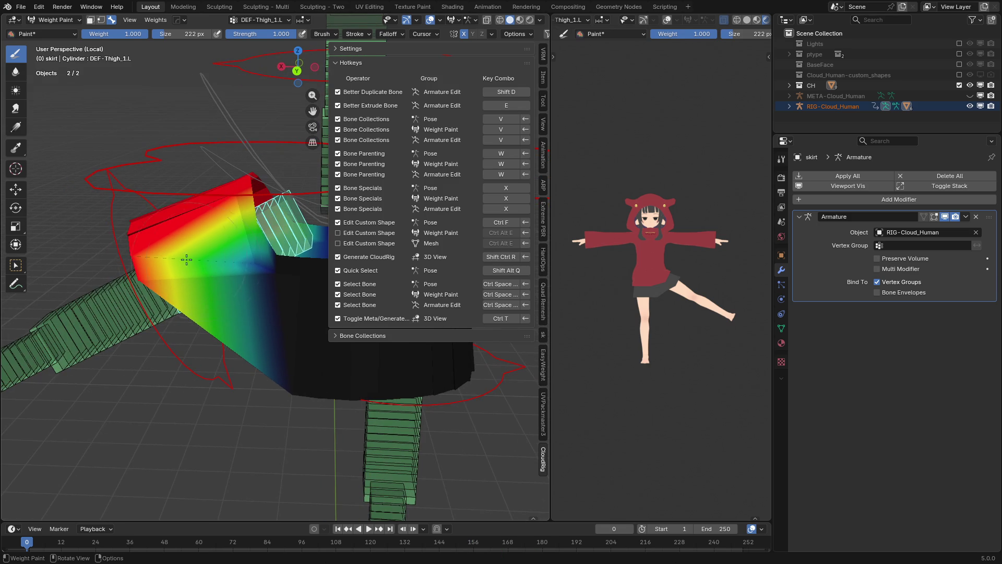
key("w")
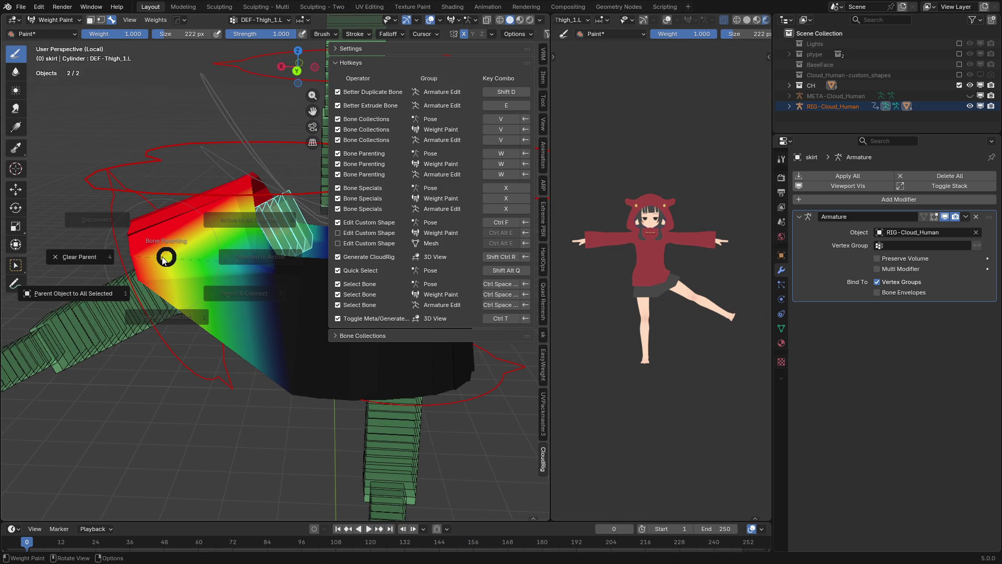
left_click(166, 257)
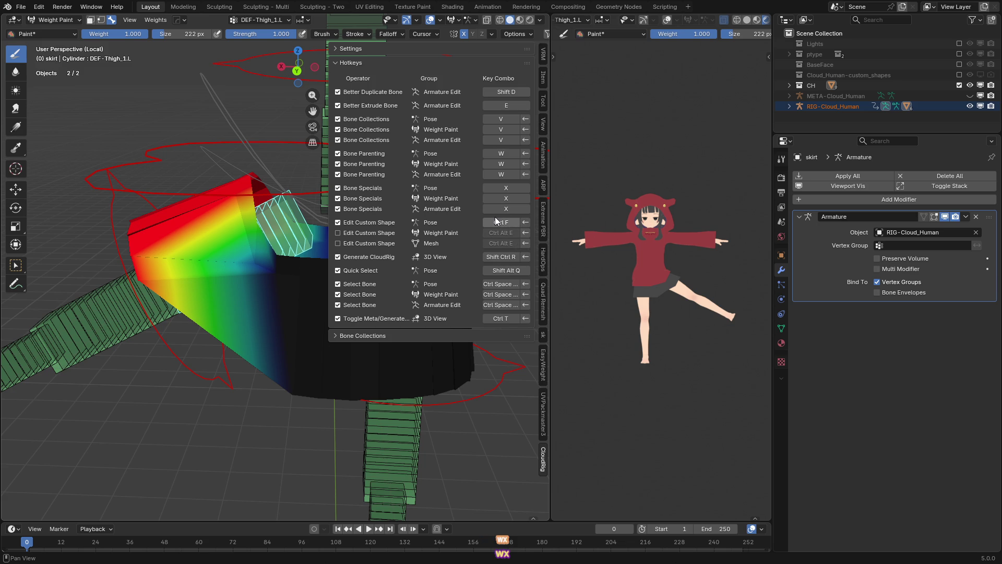
key("ctrl+f")
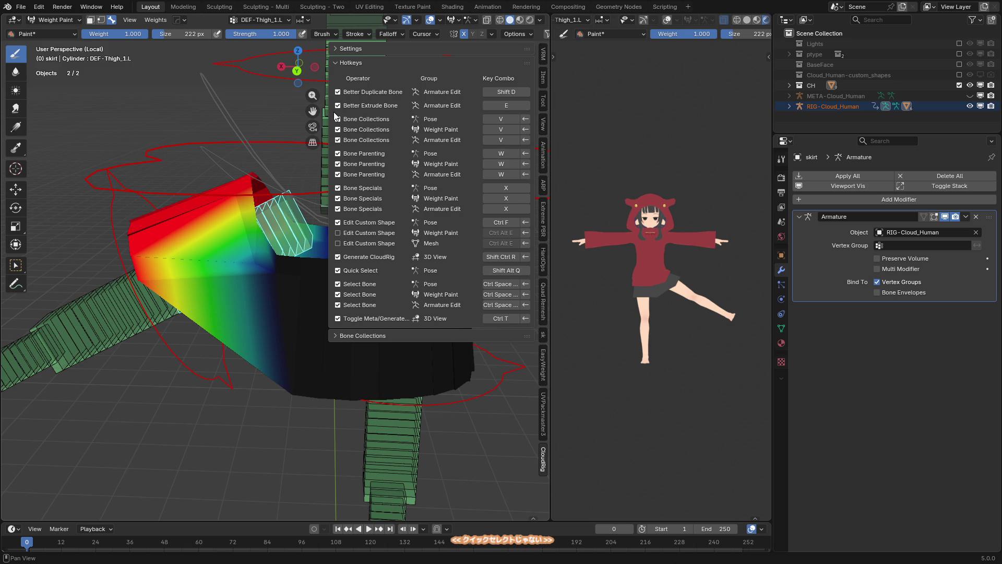
mouse_move(328, 109)
left_mouse_down()
mouse_move(586, 139)
mouse_move(546, 151)
mouse_move(590, 146)
left_mouse_up()
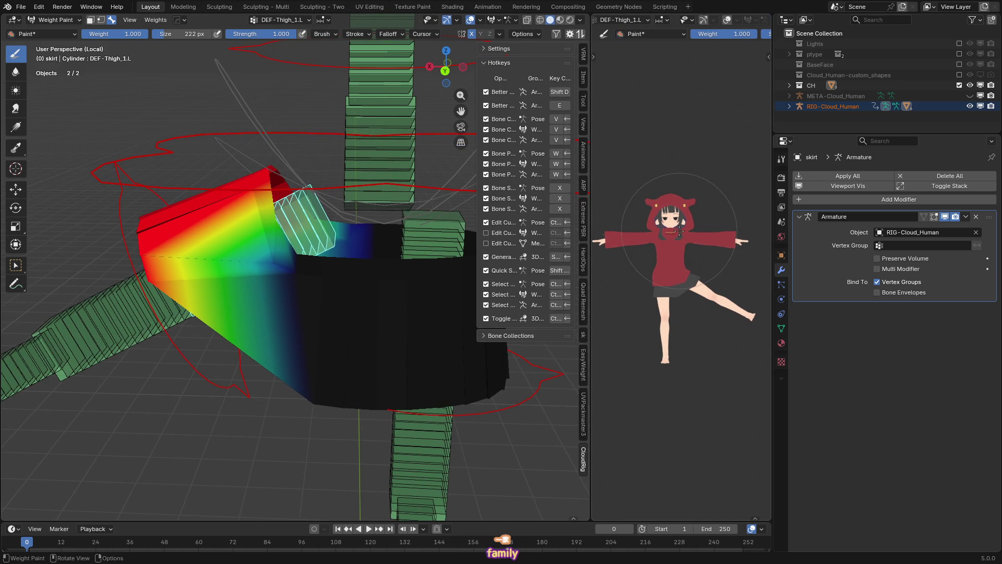
- Widen the left 3D view by moving the dividers and save the file
left_click_drag(773, 211, 835, 213)
mouse_move(590, 248)
left_mouse_down()
mouse_move(692, 248)
mouse_move(670, 230)
left_mouse_up()
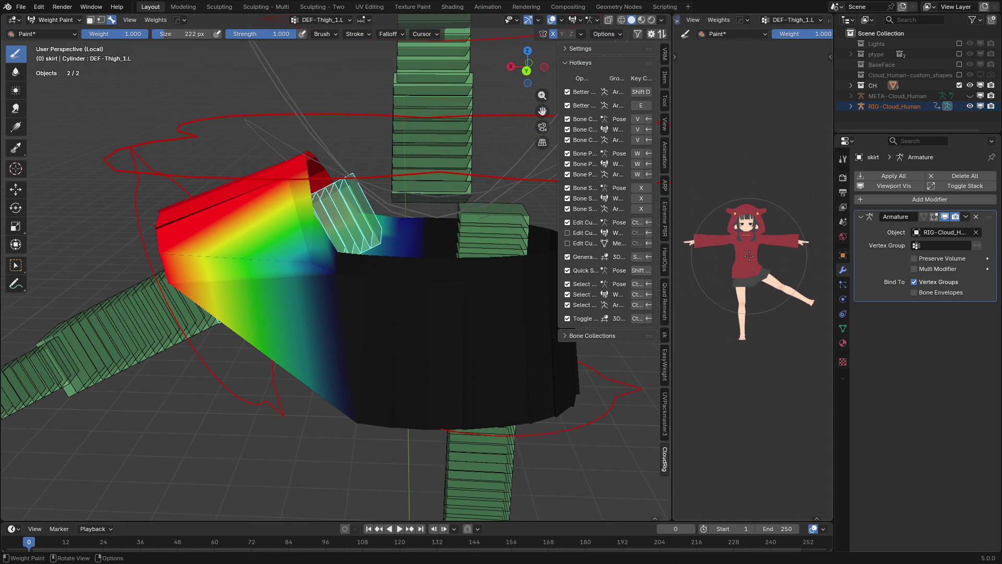
key("ctrl+s")
- Try a wireframe display of the skirt, undo it, and orbit around the skirt and thigh bone
mouse_move(388, 270)
middle_mouse_down()
mouse_move(369, 257)
mouse_move(228, 265)
middle_mouse_up()
key("ctrl+Tab")
key("shift+z")
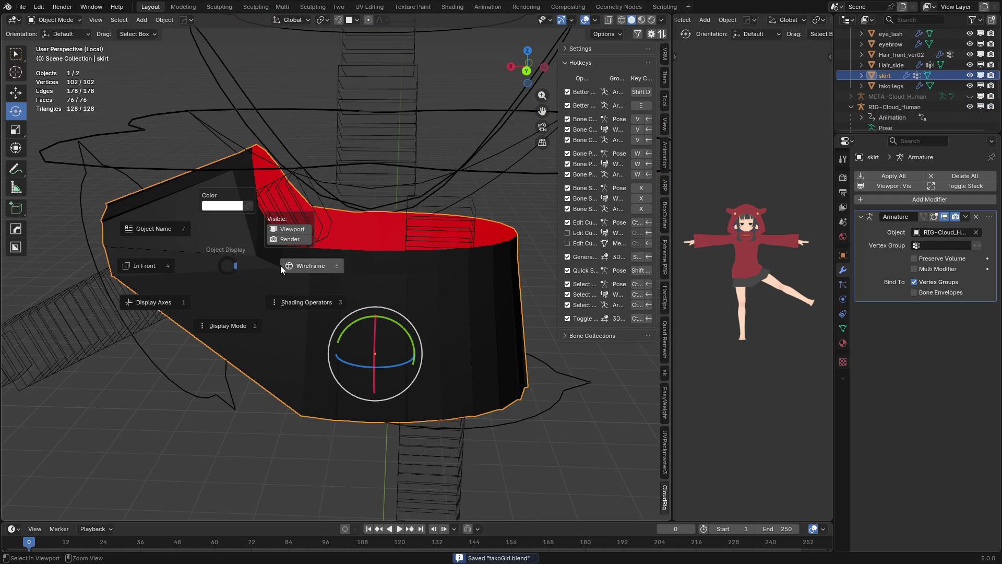
left_click(261, 265)
key("ctrl+z")
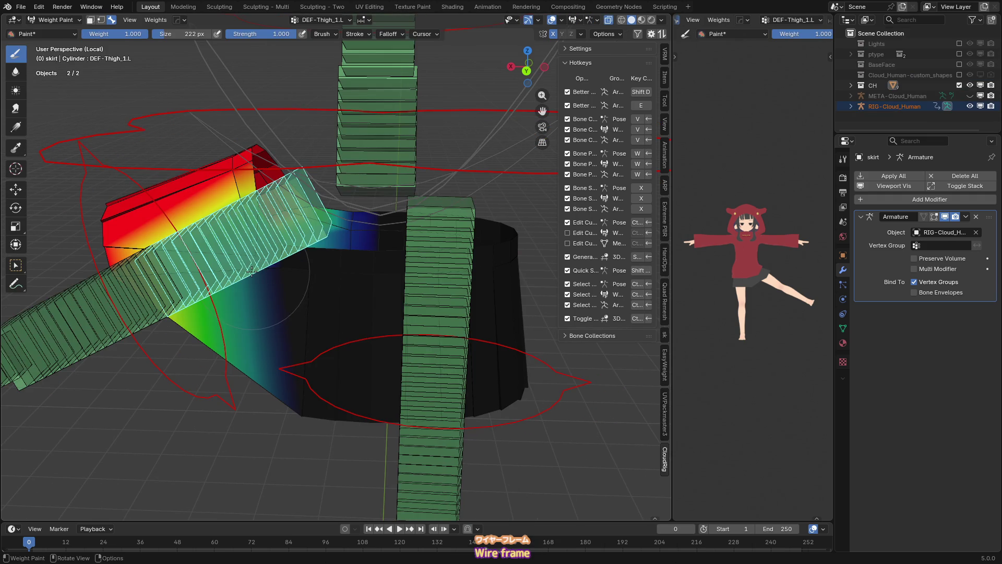
mouse_move(251, 270)
middle_mouse_down()
mouse_move(513, 268)
mouse_move(482, 298)
mouse_move(124, 260)
middle_mouse_up()
middle_click_drag(124, 214, 346, 233)
- In front view, rotate the FK-Thigh.L control by -8.29°
key("KP_1")
left_click(385, 309, "ctrl")
key("r")
left_click(451, 296)
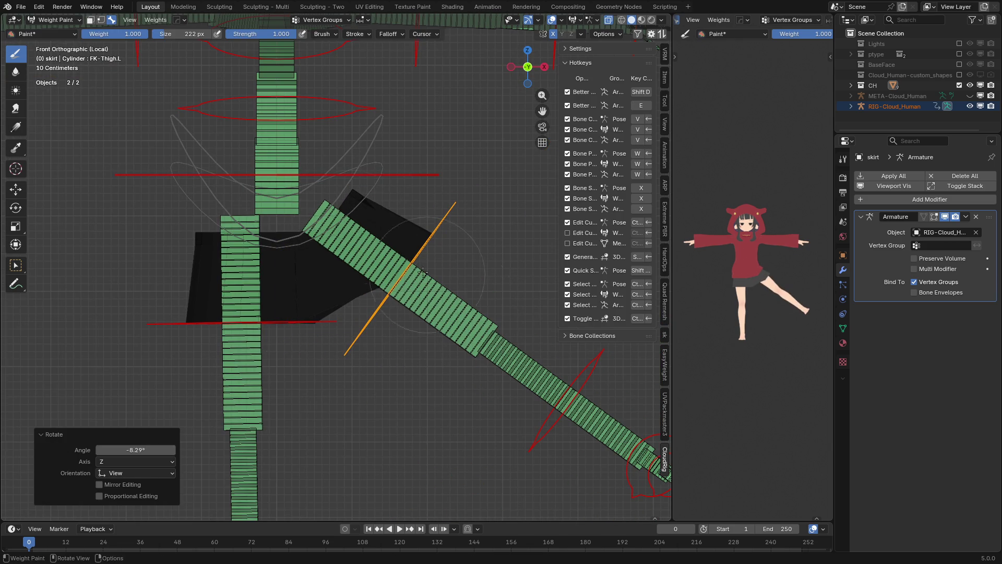
- Switch to Object Mode, select only the skirt, and enter Edit Mode
left_click(287, 195, "ctrl")
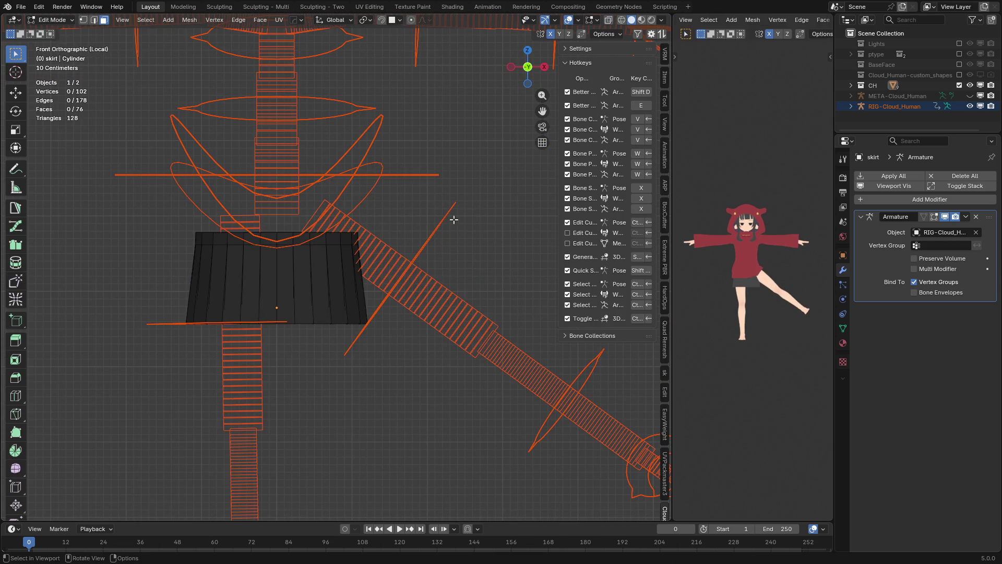
key("ctrl+Tab")
scroll(293, 283, "up", 2)
left_click(339, 276)
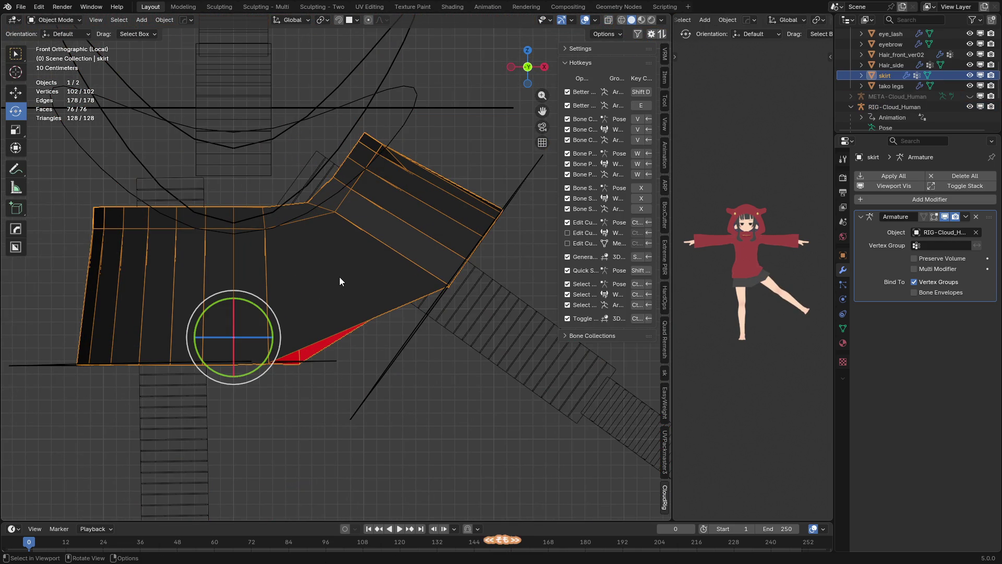
key("Tab")
- Try a loop cut on the skirt, cancel it, and frame the skirt in front orthographic view
key("ctrl+r")
scroll(340, 277, "up", 3)
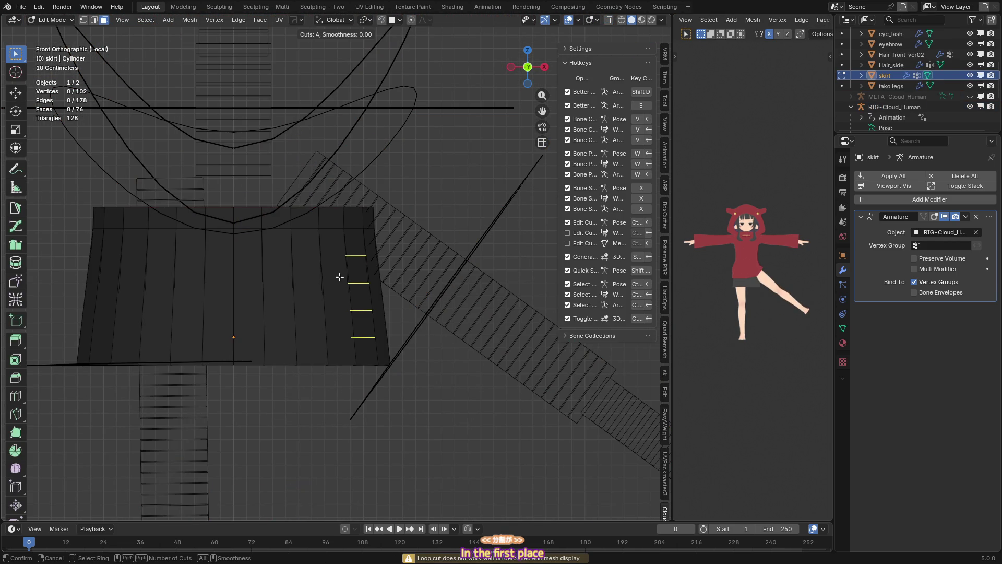
middle_click_drag(339, 276, 291, 273)
scroll(293, 273, "up", 2)
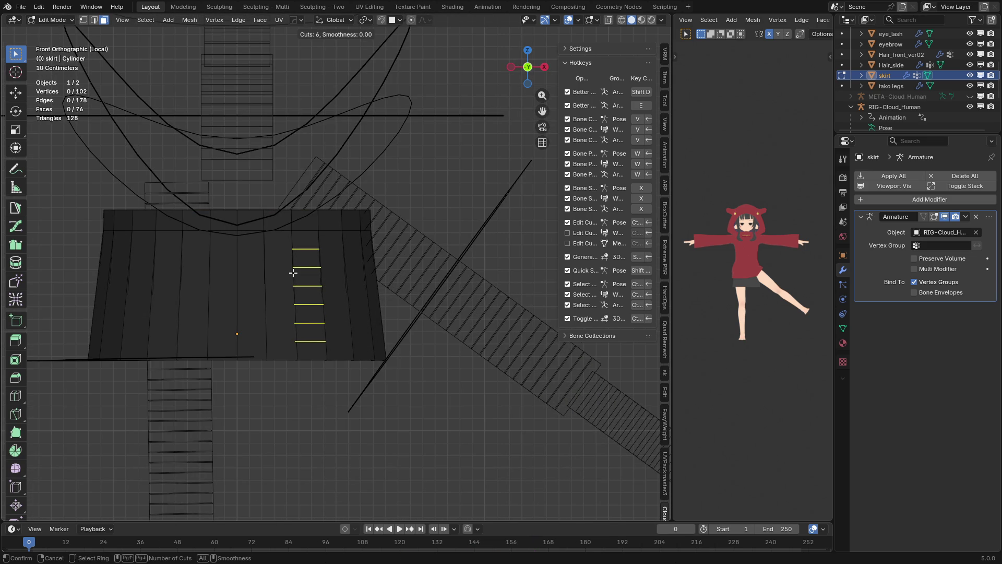
right_click(292, 273)
mouse_move(306, 297)
middle_mouse_down()
mouse_move(240, 306)
mouse_move(261, 304)
mouse_move(249, 303)
middle_mouse_up()
scroll(249, 304, "up", 5)
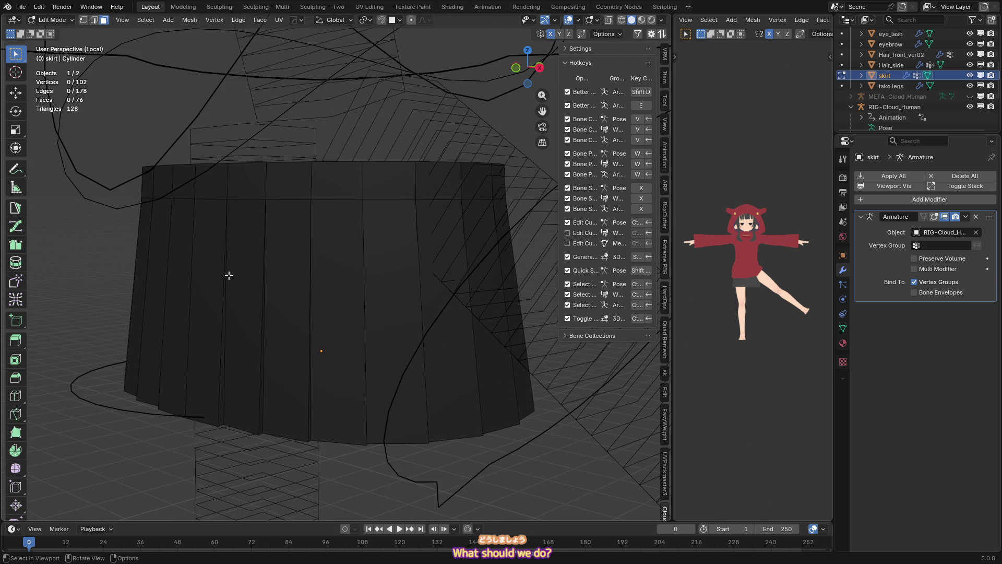
scroll(218, 254, "up", 2)
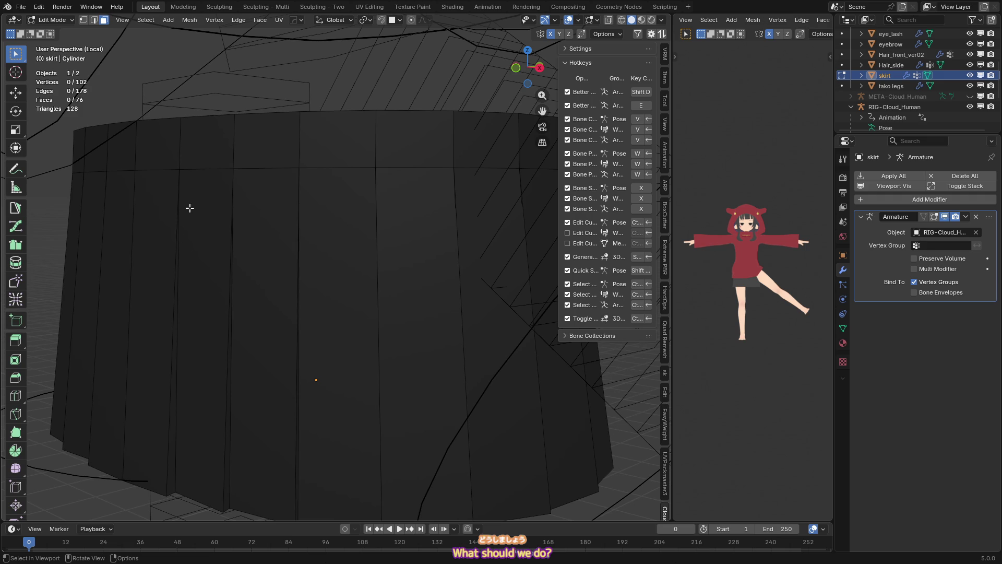
middle_click_drag(189, 213, 227, 247, "shift")
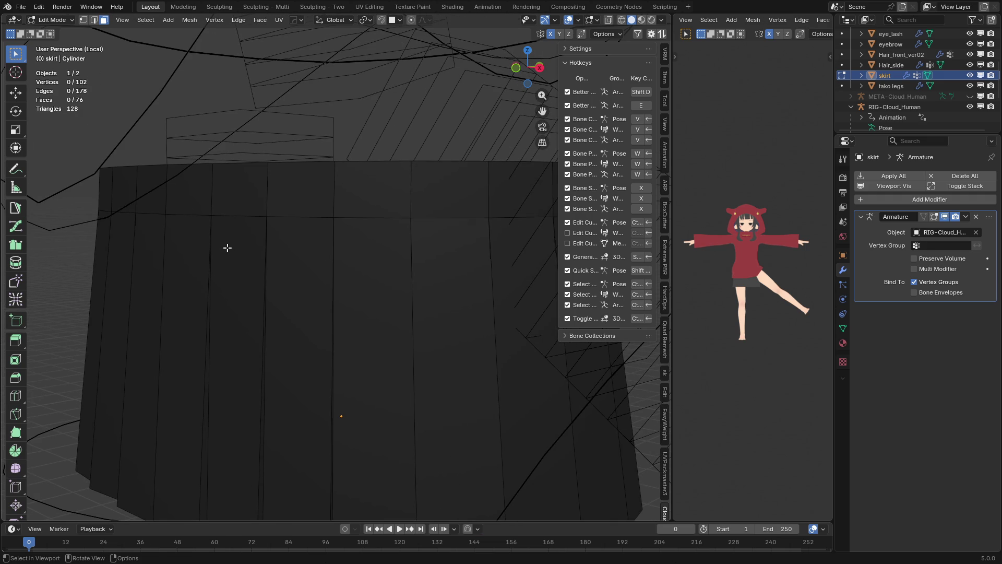
mouse_move(237, 258)
middle_mouse_down()
mouse_move(280, 336)
mouse_move(220, 295)
mouse_move(243, 291)
mouse_move(268, 306)
middle_mouse_up()
key("KP_1")
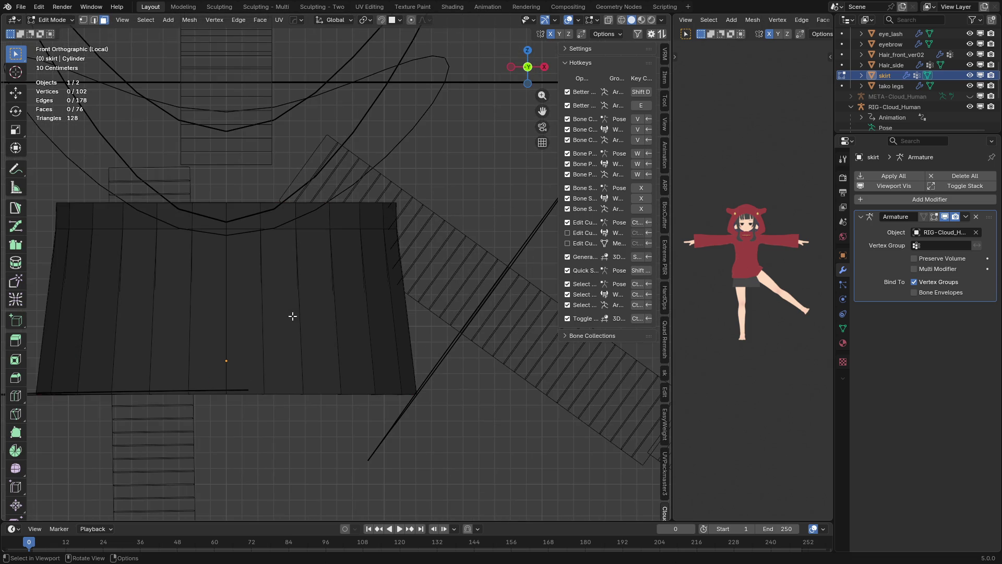
- Knife a horizontal cut across the middle of the skirt from right edge to left edge
key("k")
left_click(402, 272)
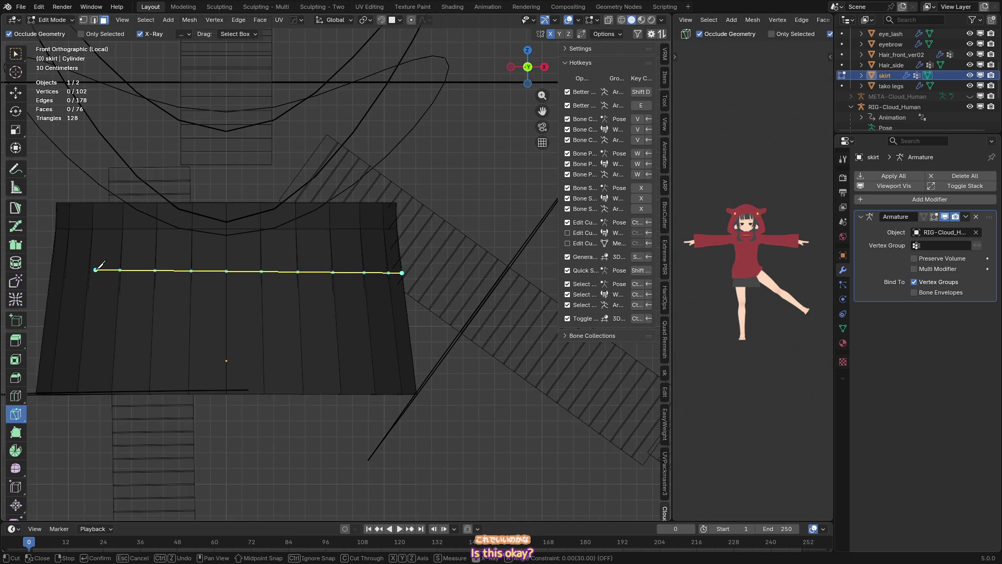
left_click(96, 270)
mouse_move(237, 254)
middle_mouse_down()
mouse_move(257, 257)
mouse_move(90, 222)
middle_mouse_up()
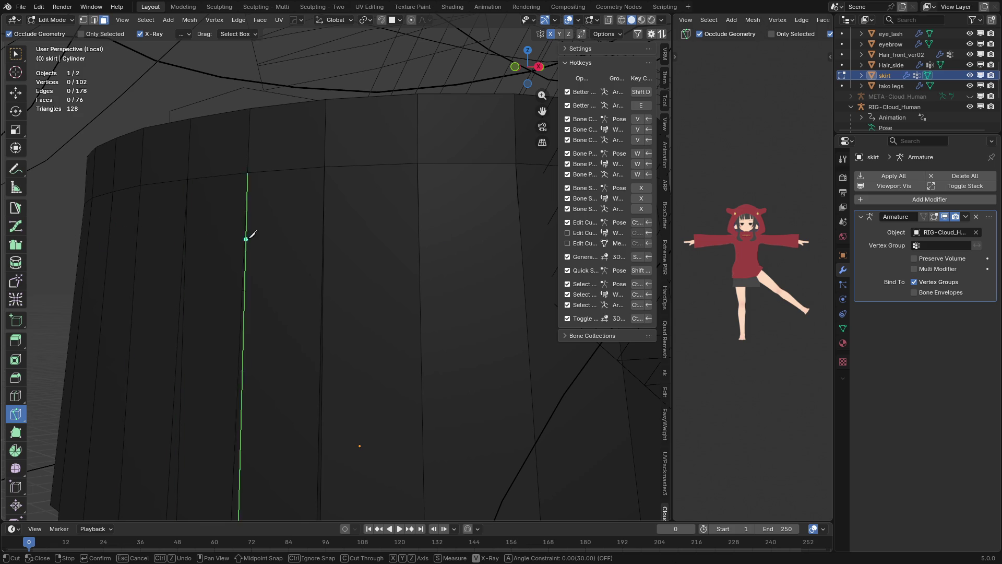
scroll(454, 273, "down", 5)
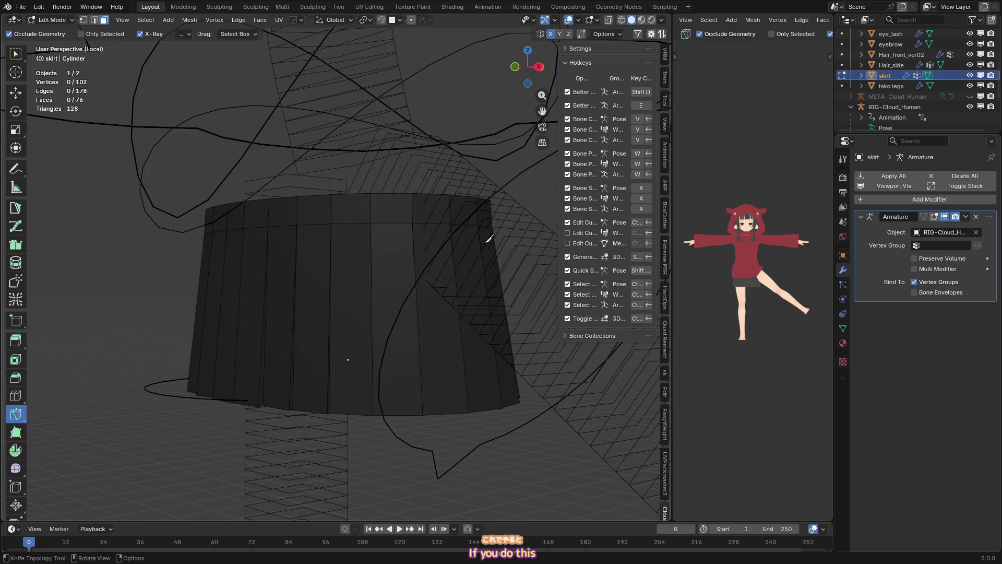
key("KP_1")
left_click(489, 235)
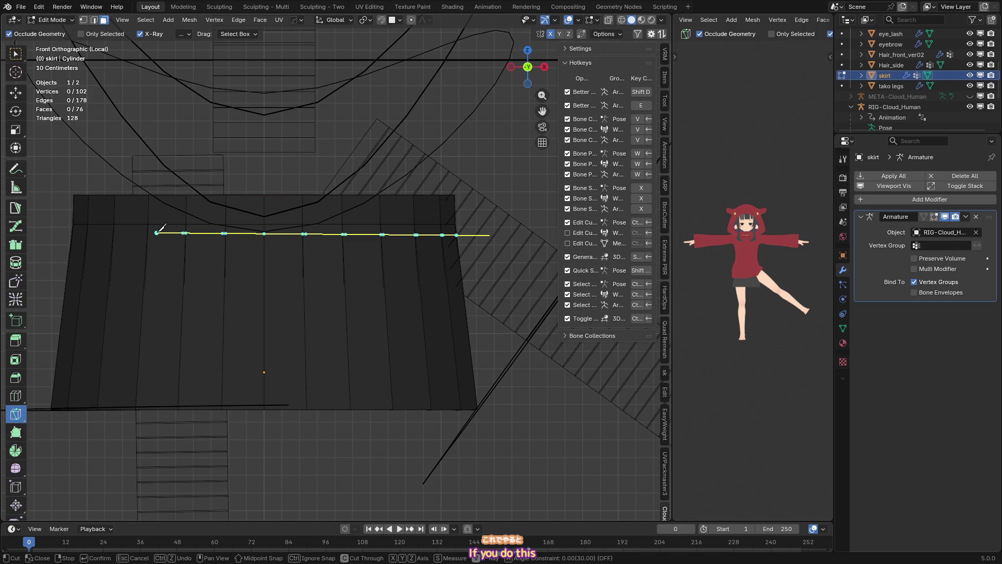
left_click(28, 230)
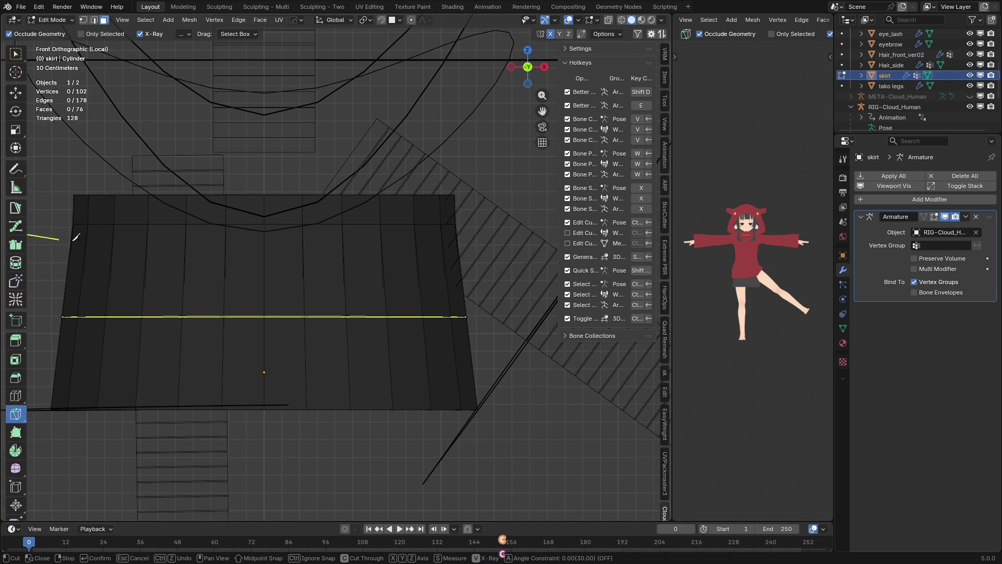
key("Return")
- Switch to edge select and inspect the new loop, cancelling a started loop cut
key("2")
key("w")
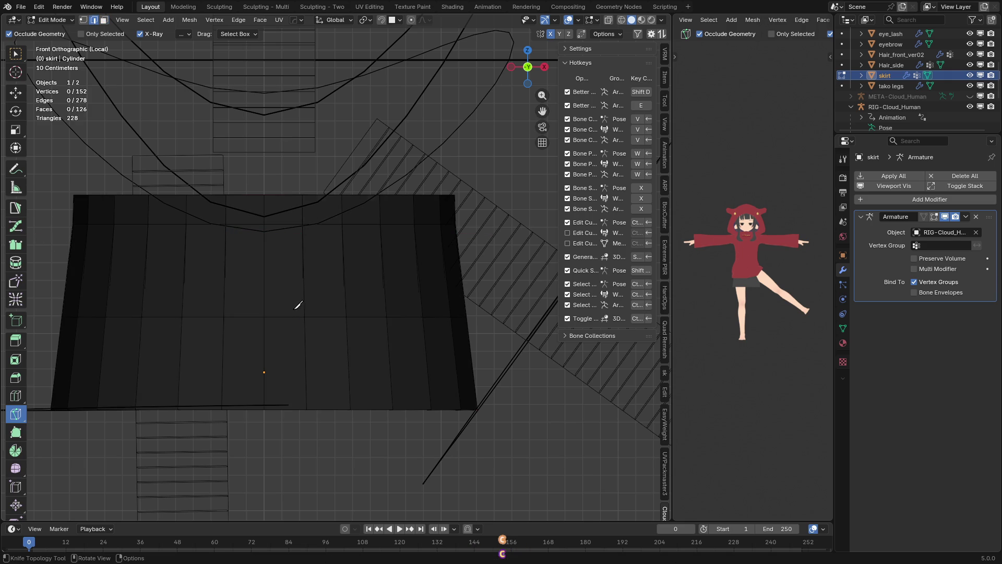
middle_click_drag(289, 316, 253, 329)
key("ctrl+r")
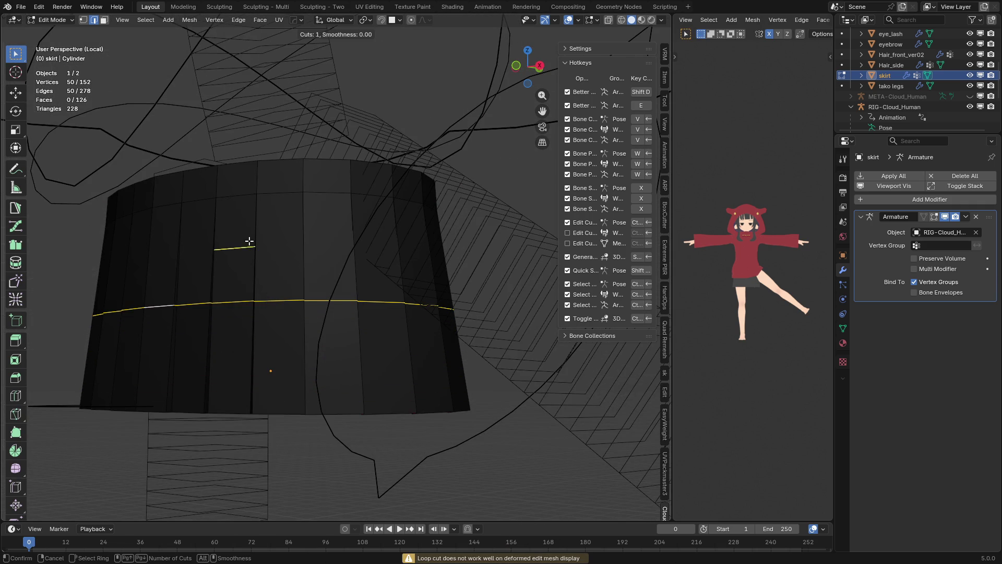
key("Escape")
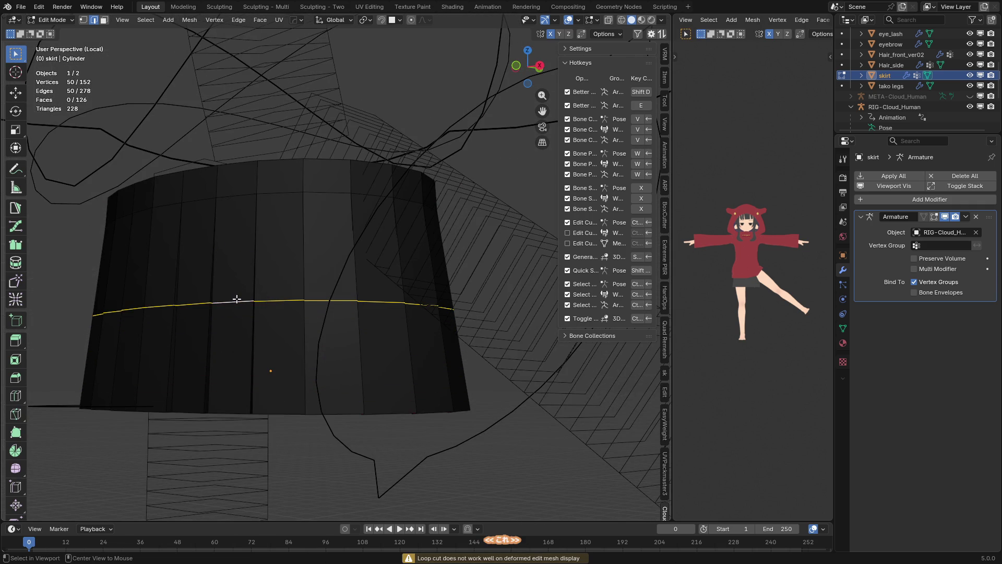
- Slide the new edge loop up to the top of the skirt
key("KP_1")
key("g")
key("g")
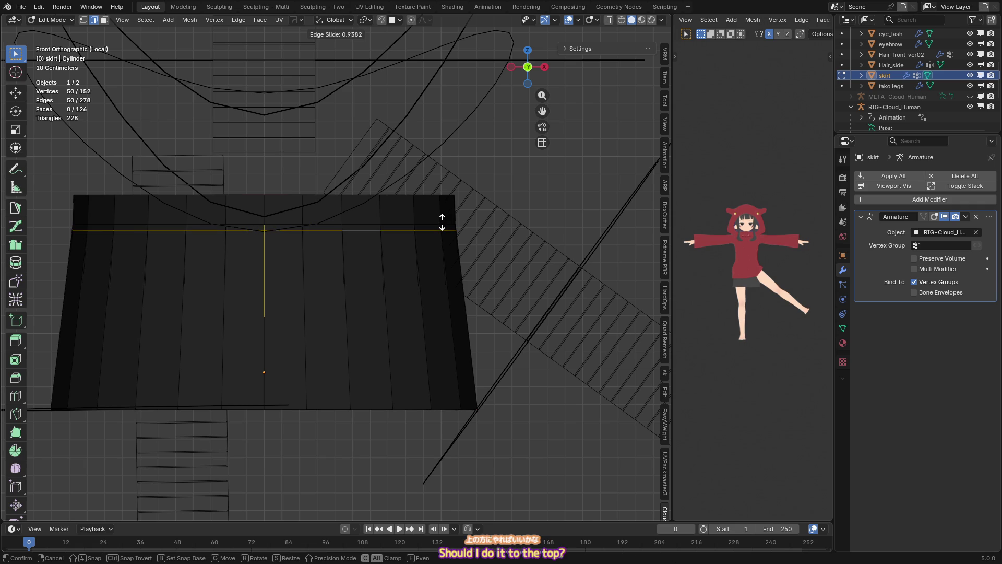
left_click(442, 222)
- Add four evenly spaced horizontal loop cuts to the skirt
key("ctrl+r")
scroll(446, 300, "up", 4)
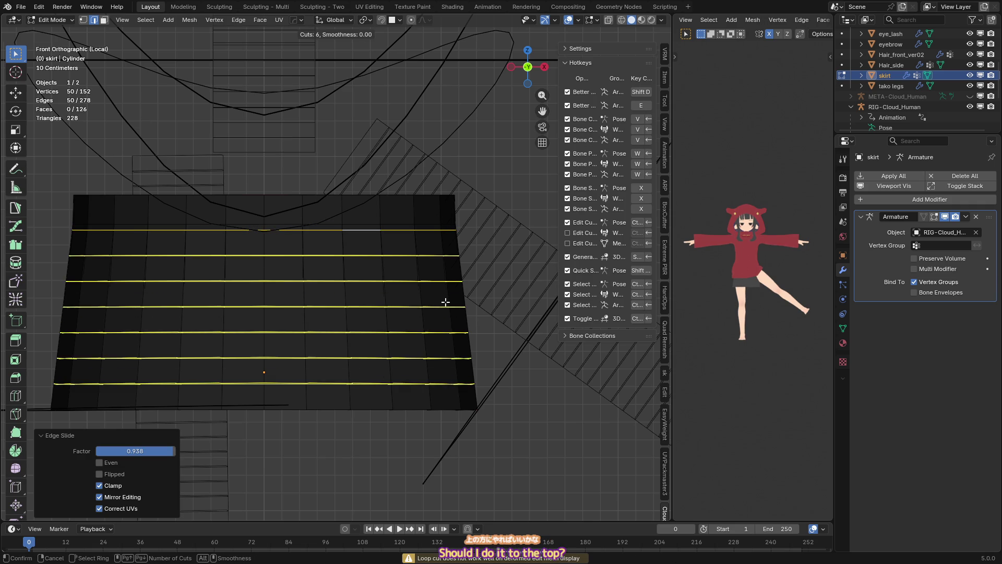
left_click(445, 302)
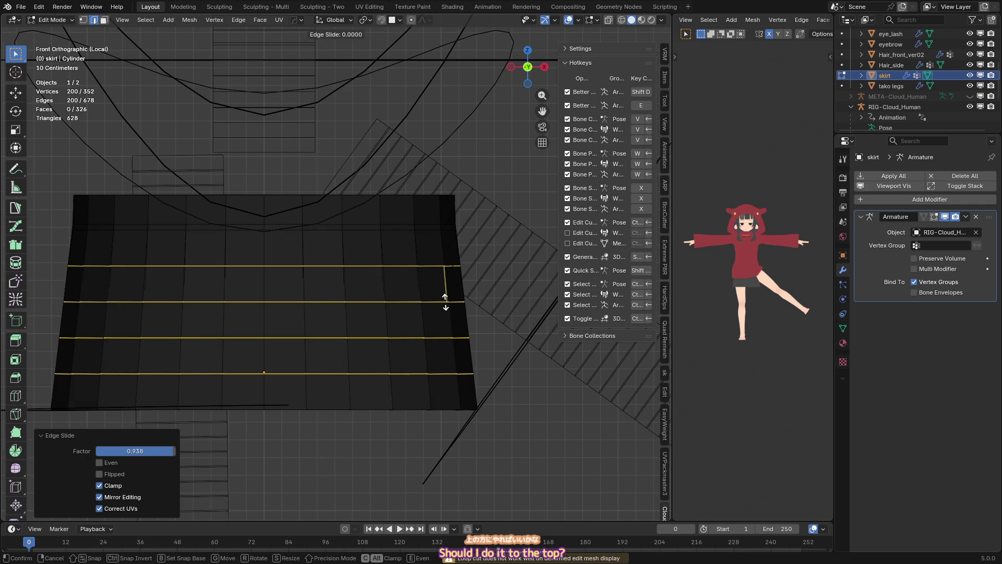
left_click(445, 302)
middle_click_drag(491, 264, 412, 284)
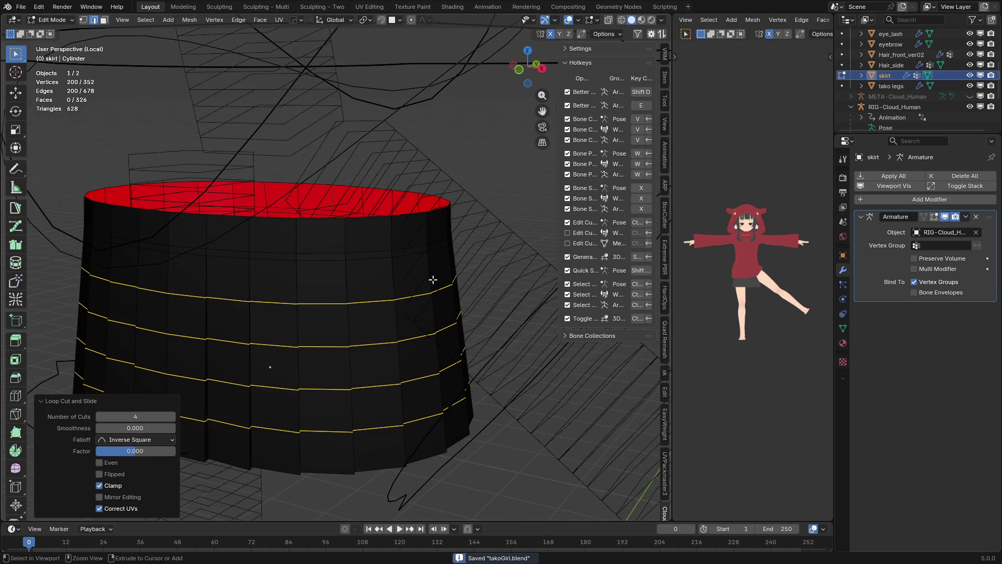
- Save takoGirl.blend, return to Object Mode, and add the rig to the selection
key("ctrl+s")
key("KP_1")
key("Tab")
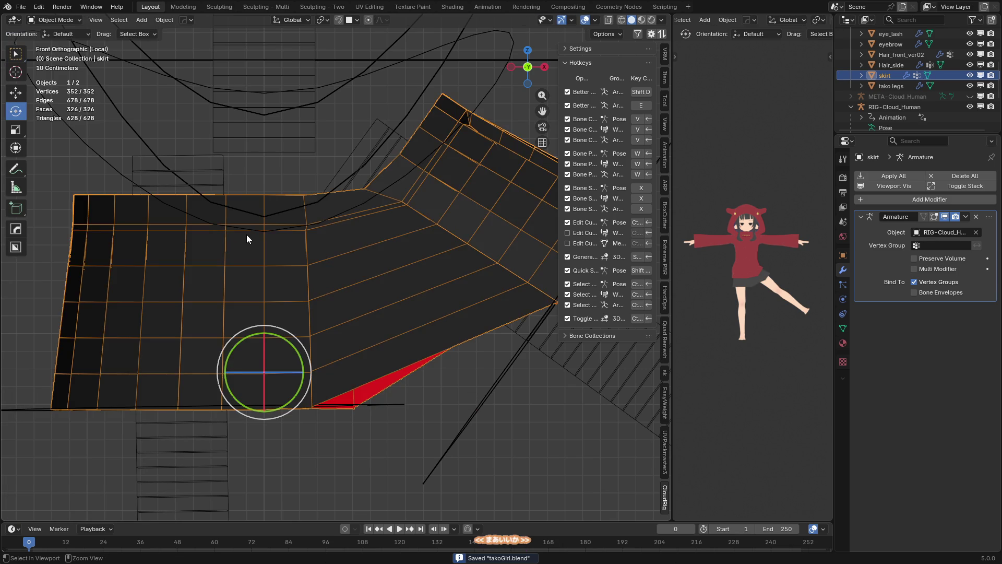
left_click(436, 242, "shift")
key("ctrl+Tab")
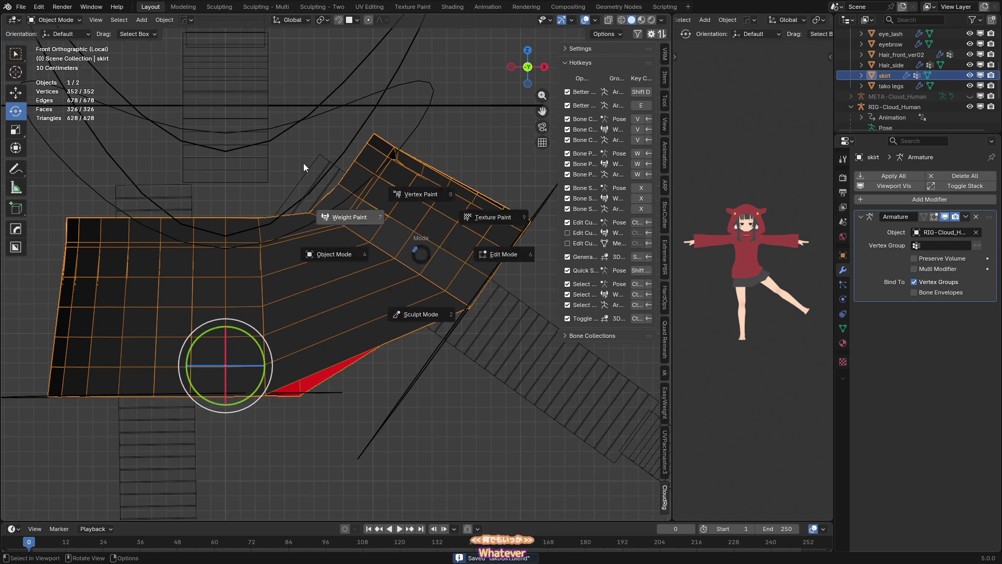
- Put the skirt in Weight Paint and lay a first weight gradient across its front
left_click(329, 181)
left_click_drag(288, 171, 360, 167)
key("f")
mouse_move(269, 190)
left_mouse_down()
mouse_move(276, 230)
mouse_move(278, 214)
mouse_move(224, 224)
mouse_move(222, 264)
mouse_move(219, 213)
mouse_move(229, 205)
left_mouse_up()
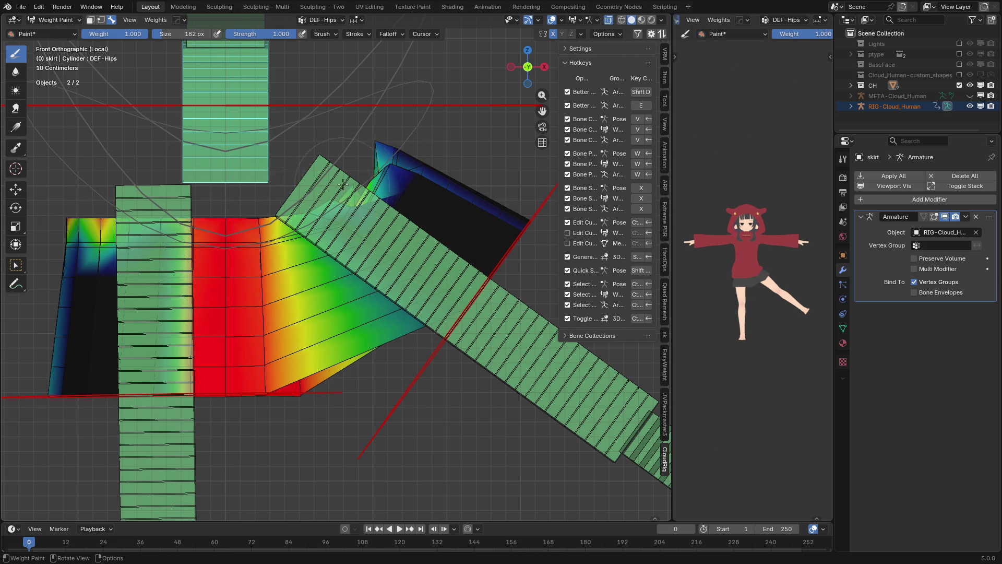
middle_click_drag(266, 193, 334, 240)
key("shift")
key("KP_1")
mouse_move(358, 463)
left_mouse_down()
mouse_move(364, 440)
mouse_move(378, 461)
left_mouse_up()
- Paint DEF-Thigh_2.L weight onto the skirt so it follows the thigh
scroll(377, 462, "down", 3)
left_click(413, 313, "ctrl")
left_click_drag(396, 308, 385, 297)
mouse_move(385, 298)
middle_mouse_down()
mouse_move(370, 295)
mouse_move(386, 291)
mouse_move(357, 270)
mouse_move(362, 257)
mouse_move(376, 261)
middle_mouse_up()
scroll(386, 291, "up", 2)
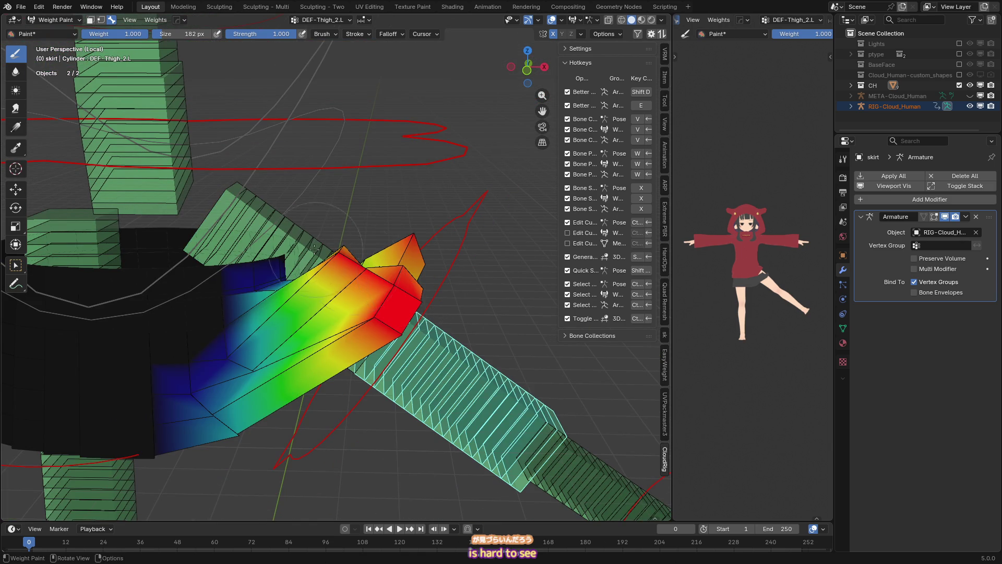
- Compare the DEF-Thigh_1.L, DEF-Thigh_2.L and DEF-Hips weights on the skirt, ending on DEF-Thigh_1.L
left_click(285, 231, "ctrl")
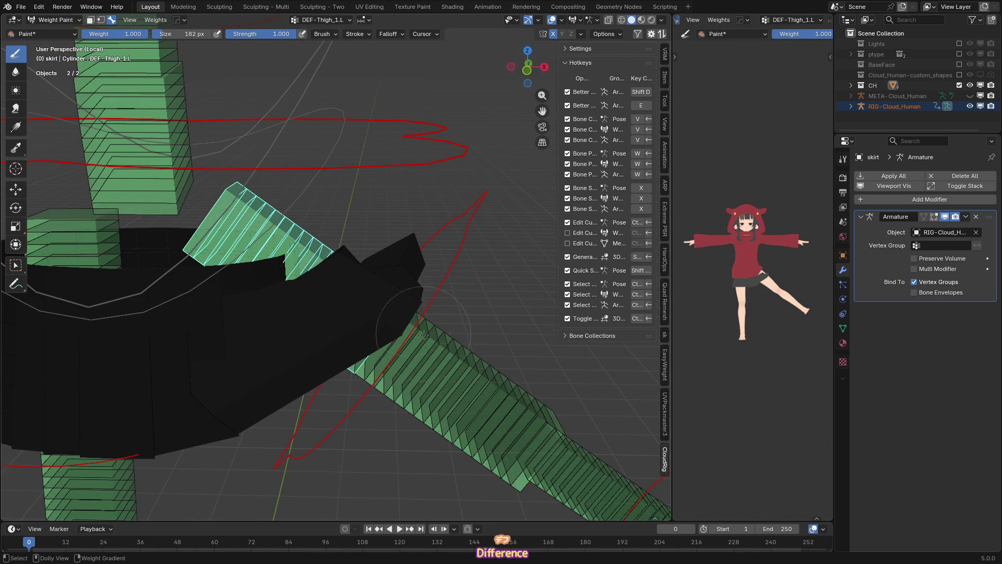
left_click(484, 412, "ctrl")
left_click(270, 214, "ctrl")
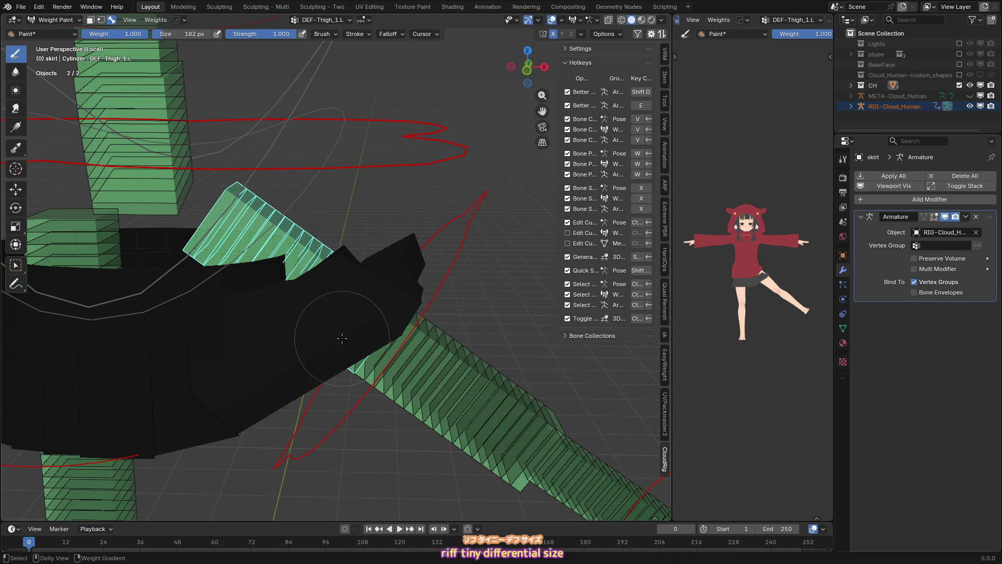
left_click(203, 262, "ctrl")
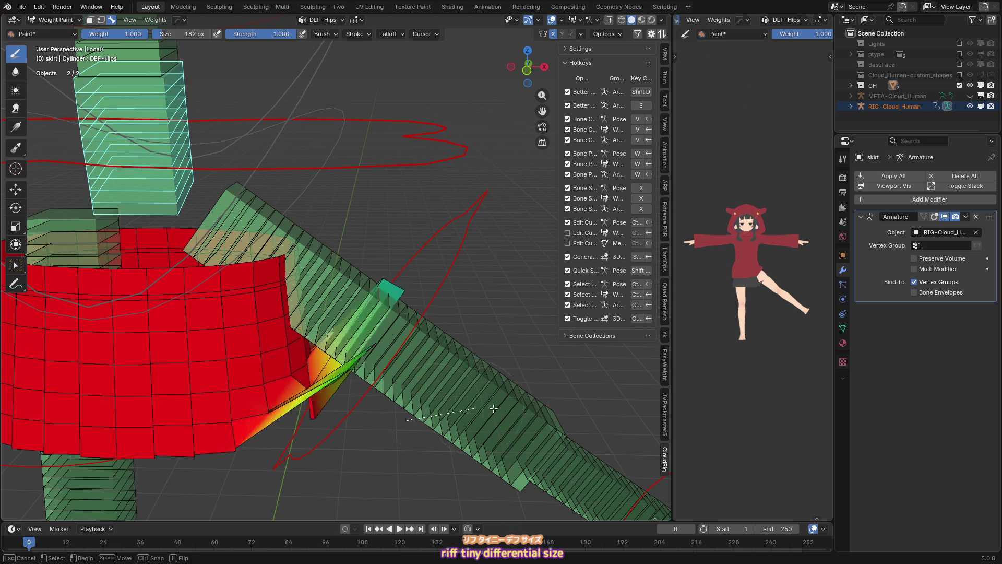
left_click(258, 219, "ctrl")
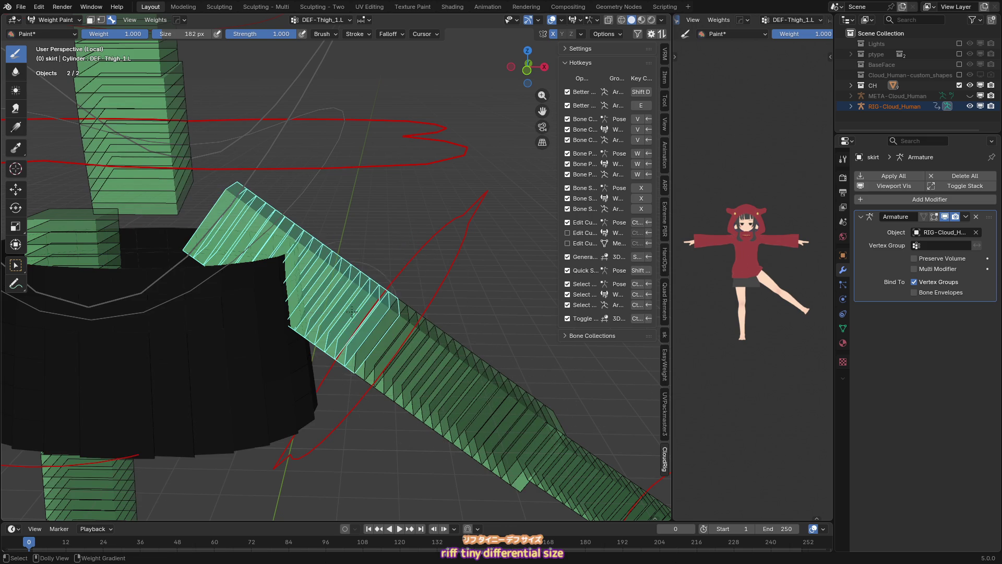
- Paint DEF-Thigh_1.L weight on the left flap at strength 0.37, then smooth it
key("KP_1")
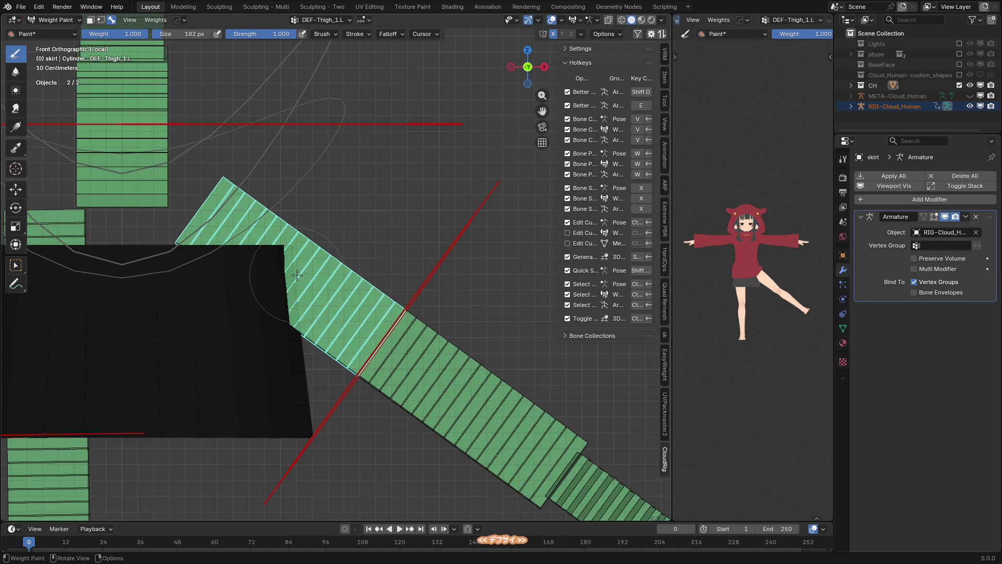
key("f")
left_click(415, 364)
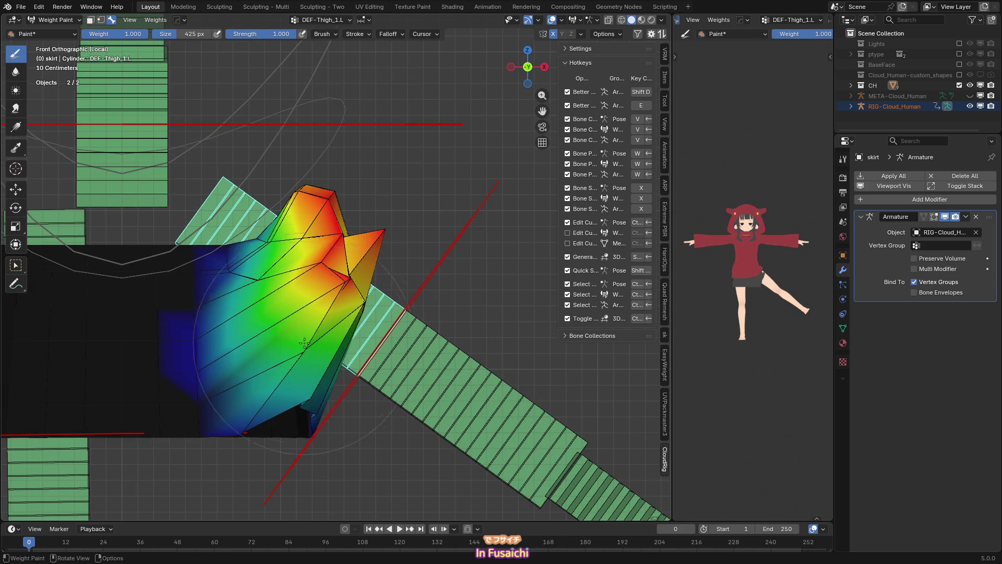
key("shift+f")
left_click(324, 292)
left_click_drag(251, 303, 349, 372)
mouse_move(349, 371)
middle_mouse_down()
mouse_move(362, 359)
mouse_move(323, 339)
middle_mouse_up()
left_click_drag(313, 345, 223, 265, "shift")
- With a smaller brush, paint red weight along the flap strip and blur it
middle_click_drag(224, 266, 201, 314)
left_click_drag(201, 314, 204, 319, "shift")
middle_click_drag(203, 319, 237, 327)
left_click_drag(238, 328, 209, 344)
key("f")
left_click(172, 365)
mouse_move(162, 373)
left_mouse_down()
mouse_move(152, 388)
mouse_move(182, 405)
left_mouse_up()
middle_click_drag(228, 427, 173, 357)
left_click_drag(164, 366, 142, 365, "shift")
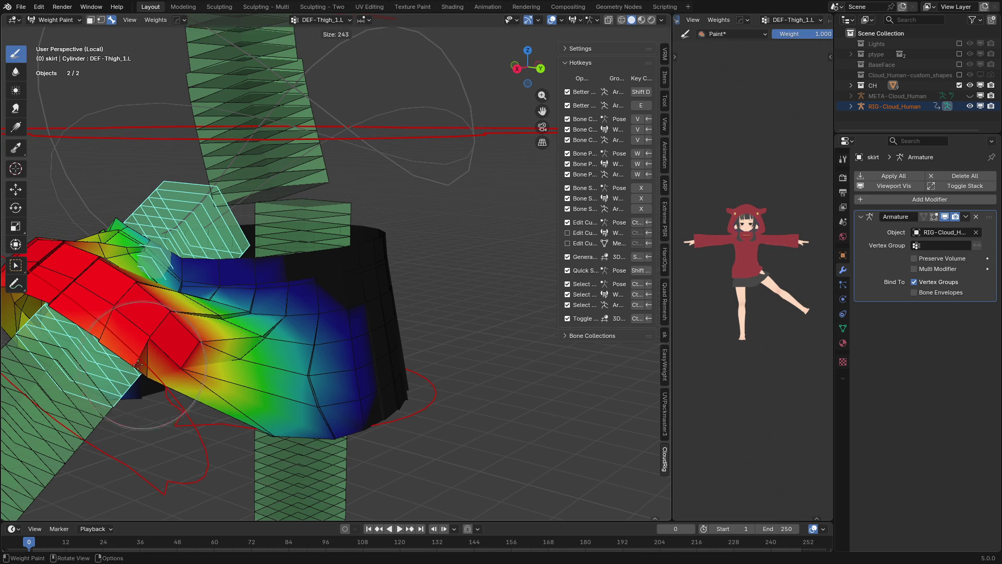
mouse_move(171, 319)
middle_mouse_down()
mouse_move(160, 385)
mouse_move(251, 296)
middle_mouse_up()
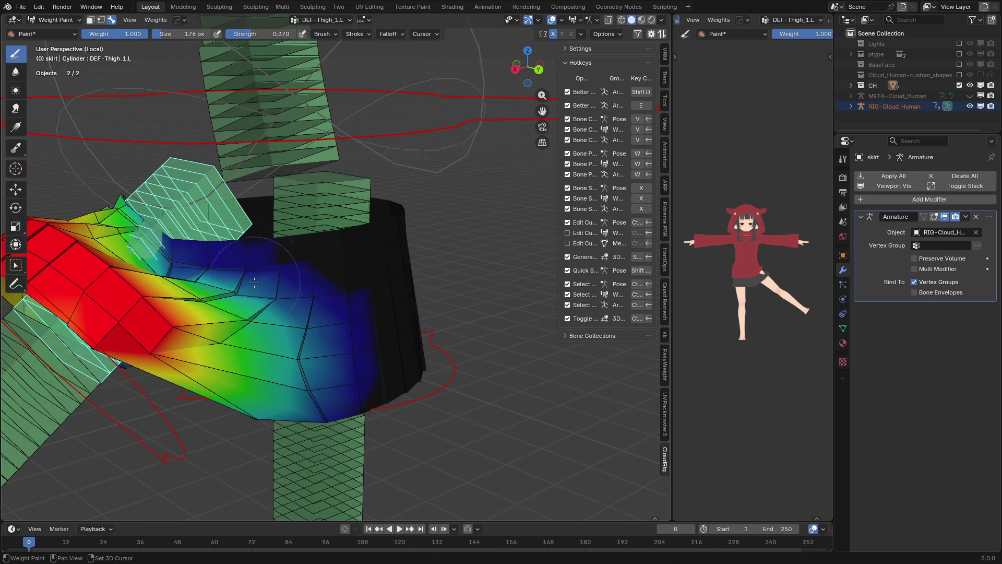
left_click(284, 182, "ctrl")
- Lower the DEF-Hips weight on the skirt's left front and smooth the red front area
mouse_move(231, 370)
left_mouse_down()
mouse_move(151, 360)
mouse_move(171, 372)
left_mouse_up()
mouse_move(239, 344)
left_mouse_down()
mouse_move(198, 355)
mouse_move(199, 339)
mouse_move(224, 376)
left_mouse_up()
key("f")
left_click(209, 353)
middle_click_drag(209, 353, 219, 334)
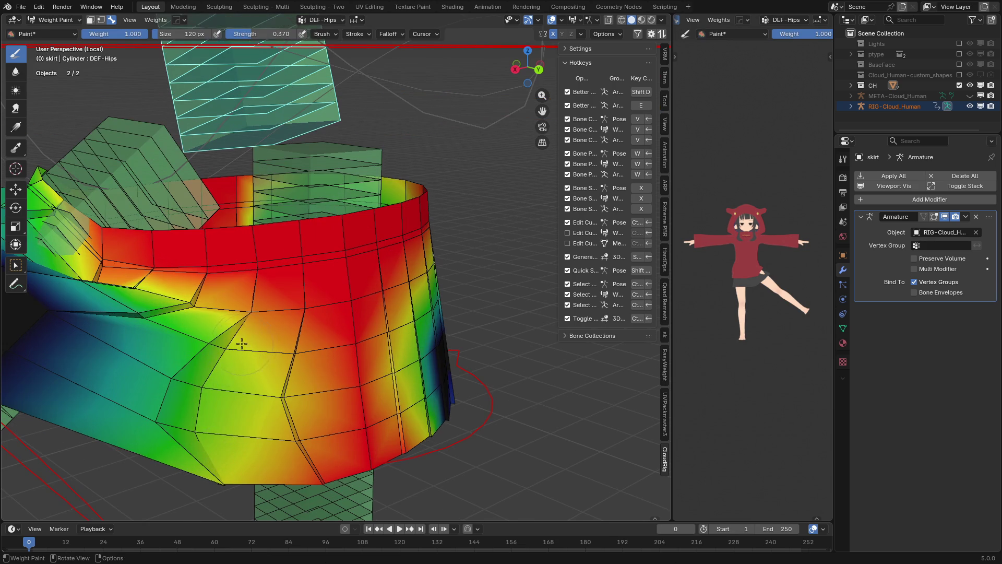
middle_click_drag(230, 424, 281, 372)
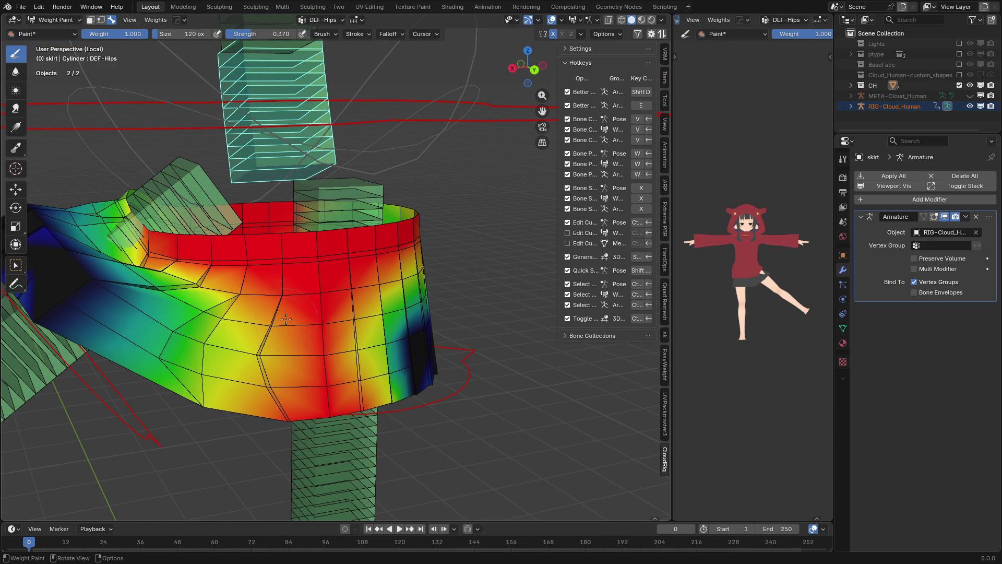
mouse_move(285, 313)
left_mouse_down("shift")
mouse_move(277, 386)
mouse_move(277, 327)
mouse_move(297, 389)
left_mouse_up("shift")
middle_click_drag(297, 389, 238, 330)
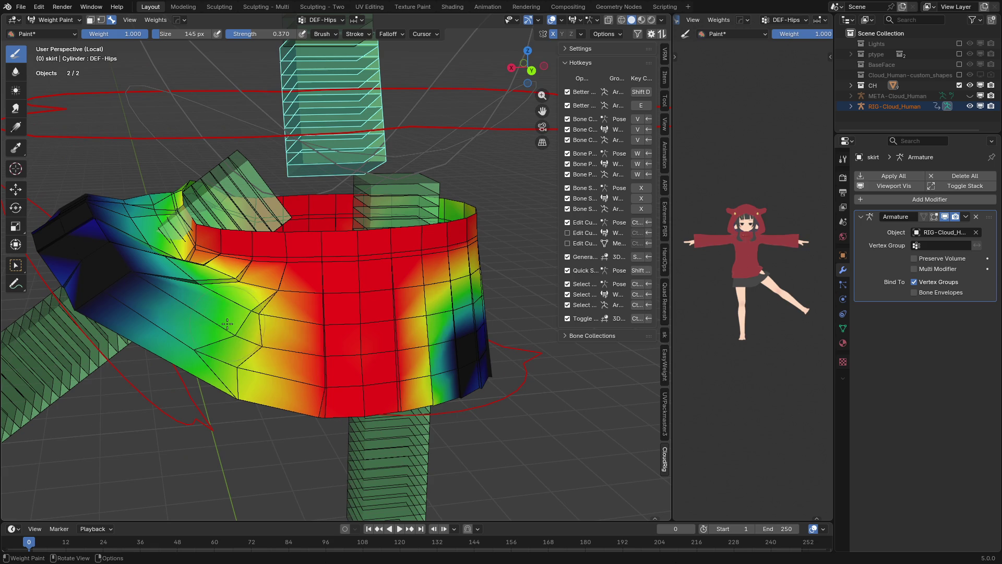
- At strength 0.097, gently paint DEF-Hips weight on the left front and blur it
key("shift+f")
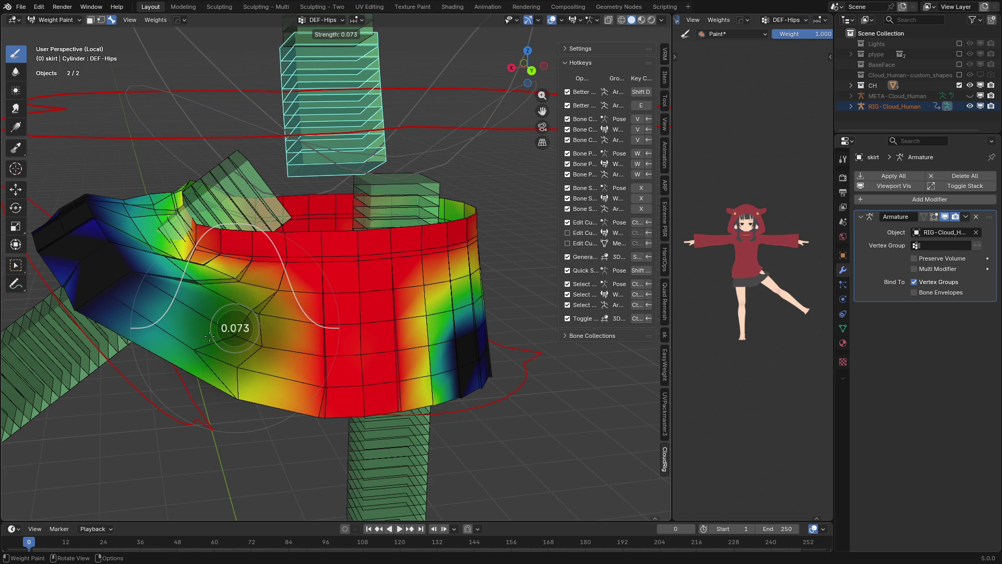
left_click(210, 335)
mouse_move(209, 339)
left_mouse_down()
mouse_move(198, 365)
mouse_move(235, 345)
mouse_move(258, 298)
mouse_move(227, 284)
left_mouse_up()
mouse_move(271, 319)
left_mouse_down("shift")
mouse_move(183, 360)
mouse_move(249, 384)
left_mouse_up("shift")
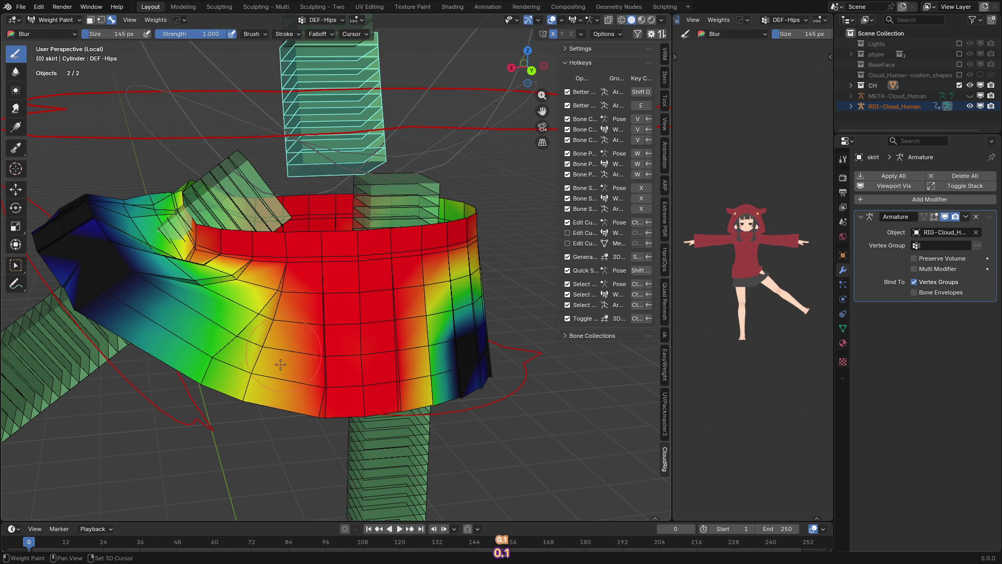
mouse_move(311, 380)
left_mouse_down("shift")
mouse_move(313, 369)
mouse_move(181, 286)
left_mouse_up("shift")
- Smooth the DEF-Thigh_1.L weights on the front-left, then go back to DEF-Hips
left_click(231, 190, "ctrl")
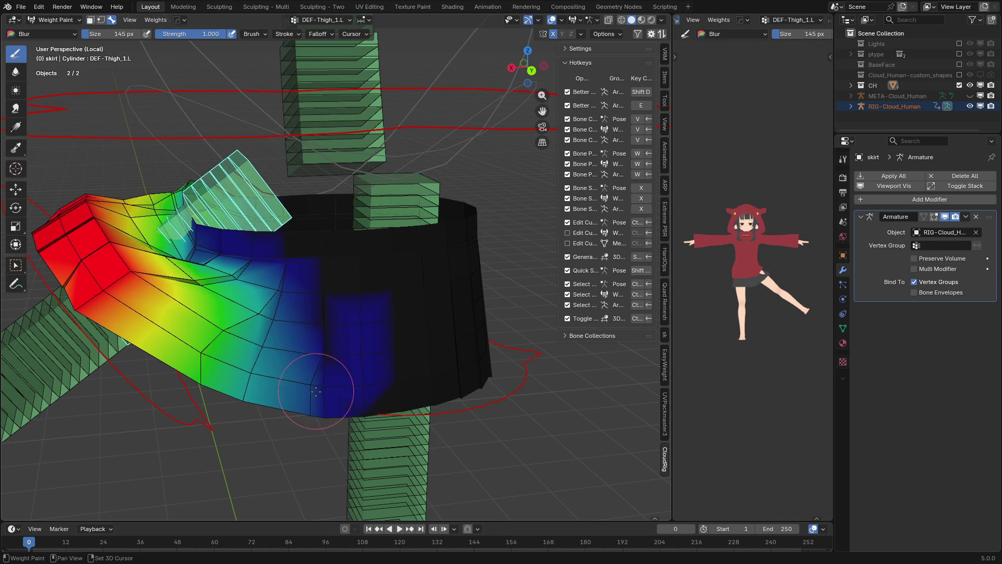
left_click_drag(292, 373, 209, 355, "shift")
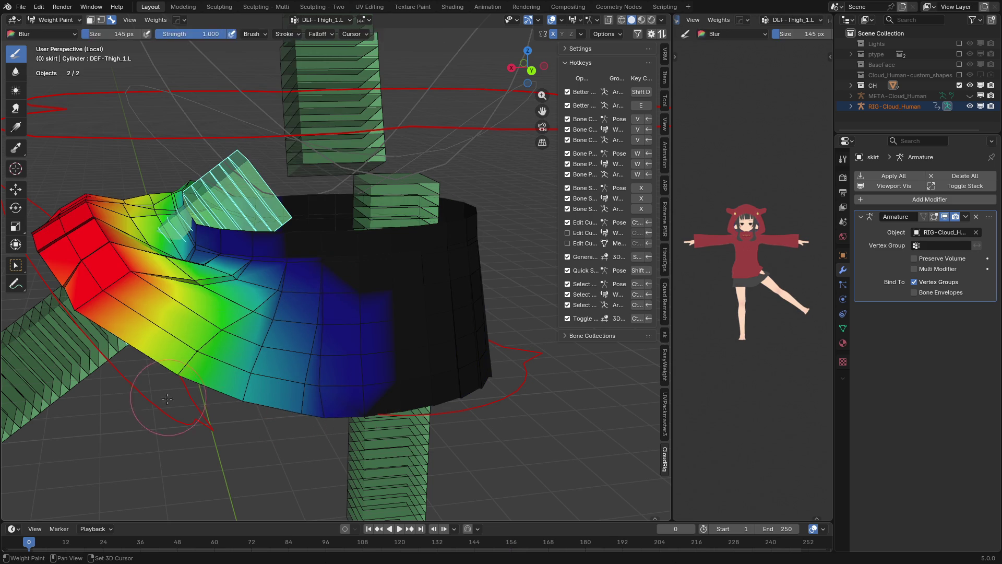
middle_click_drag(218, 298, 210, 307)
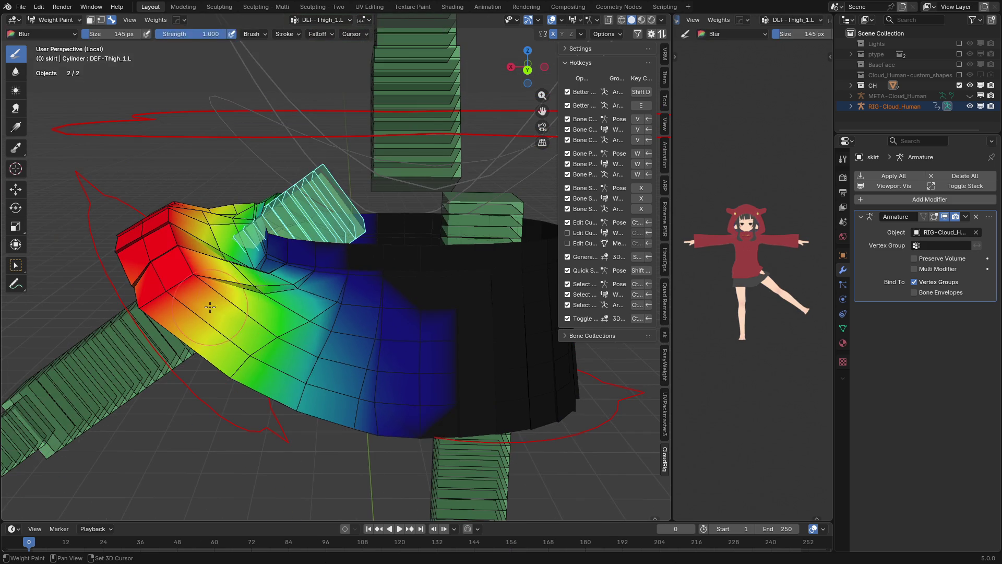
left_click(395, 189, "ctrl")
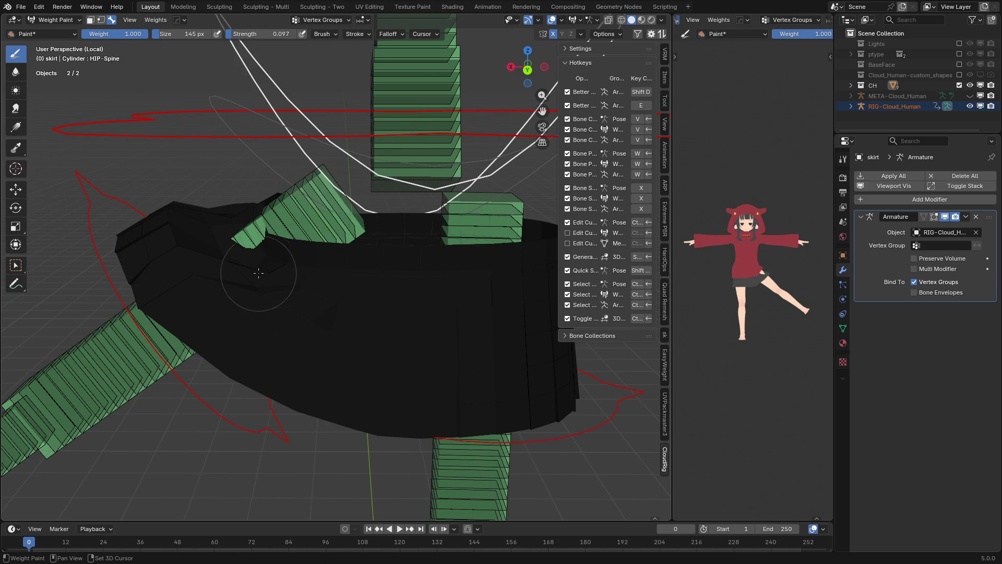
left_click(430, 152, "ctrl")
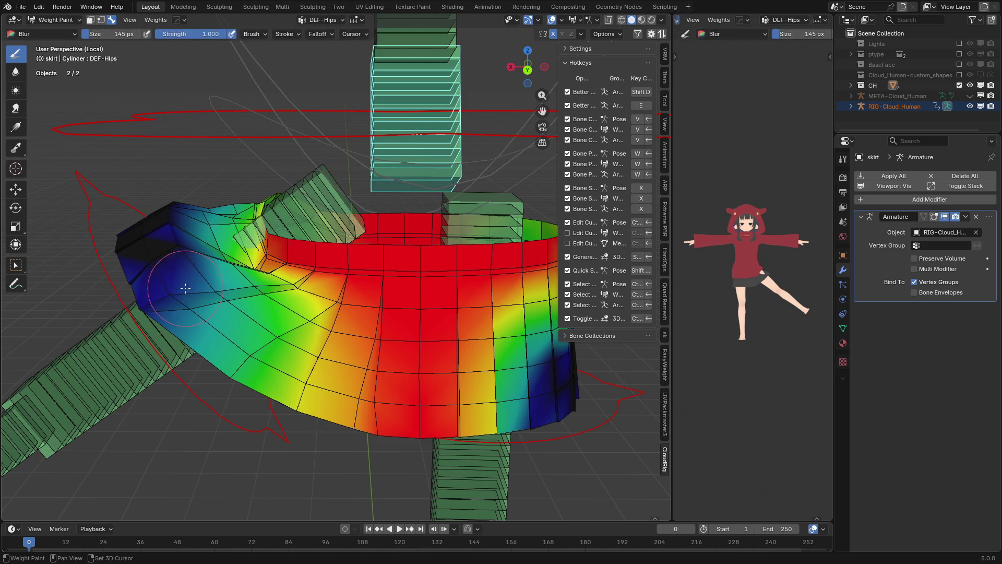
middle_click_drag(187, 311, 311, 289)
key("v")
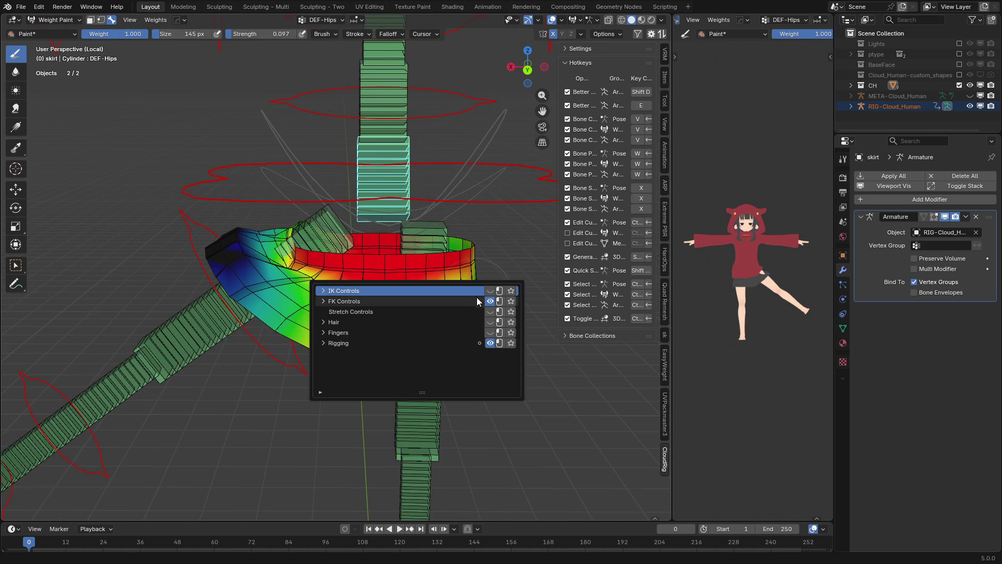
- Blur the black zero-weight DEF-Hips patch under the left flap into blue
scroll(253, 305, "up", 5)
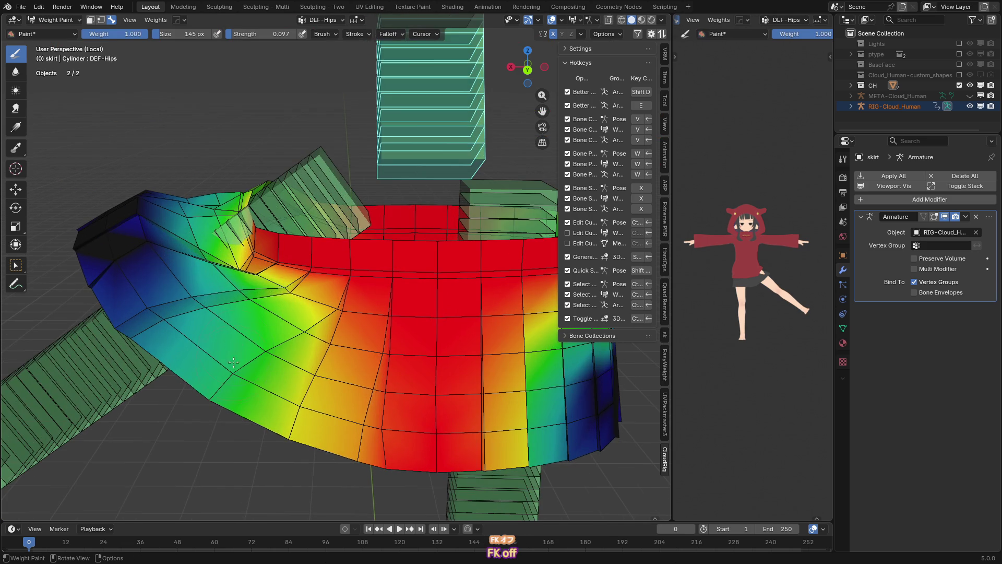
middle_click_drag(248, 265, 275, 346)
left_click(440, 226, "ctrl")
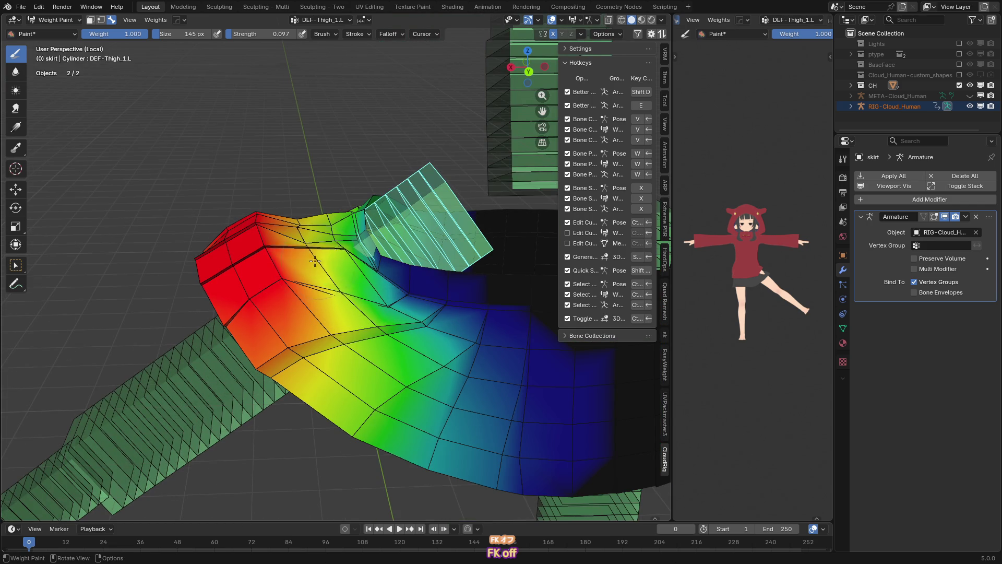
middle_click_drag(320, 261, 316, 238)
key("shift")
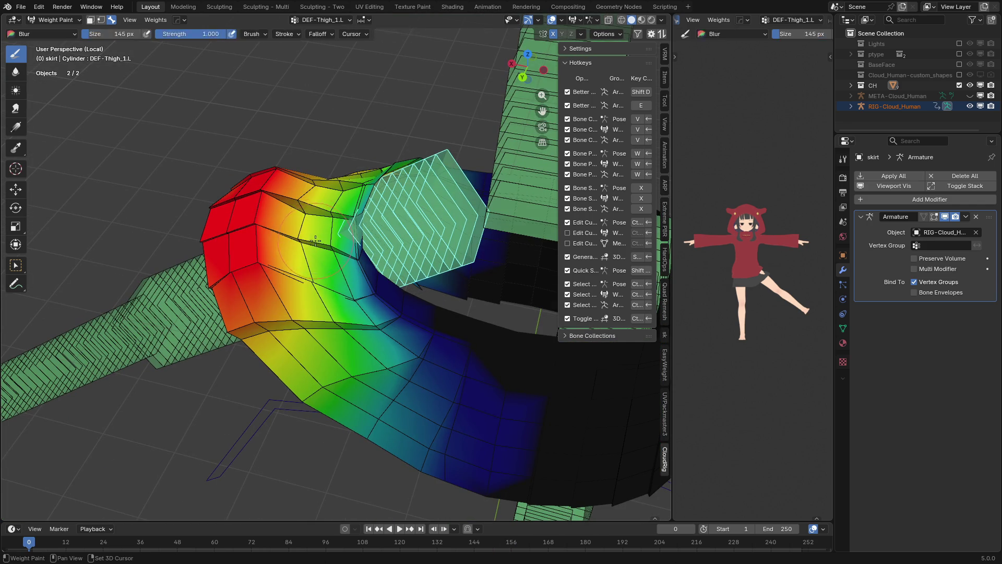
middle_click_drag(316, 218, 371, 292)
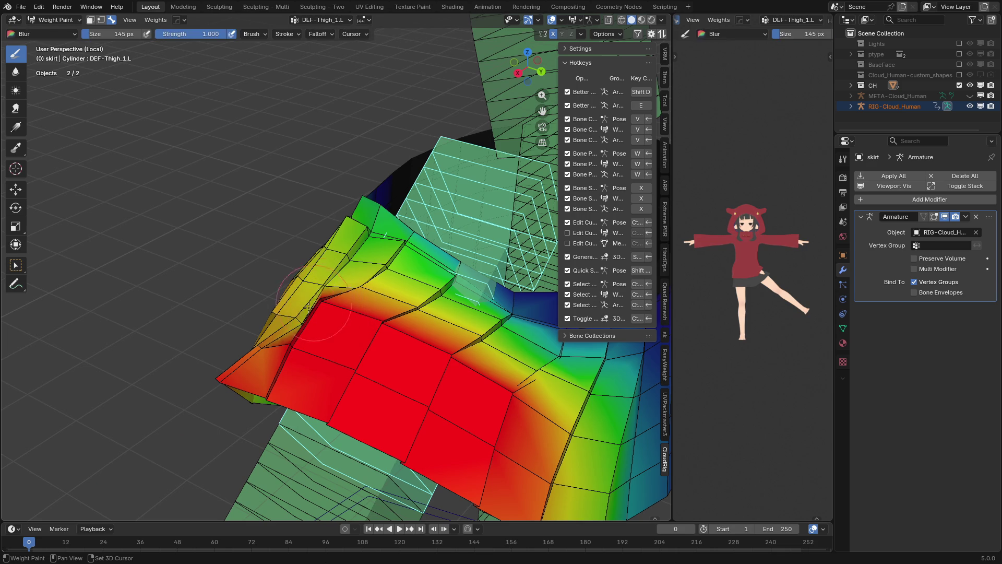
left_click(513, 115, "ctrl")
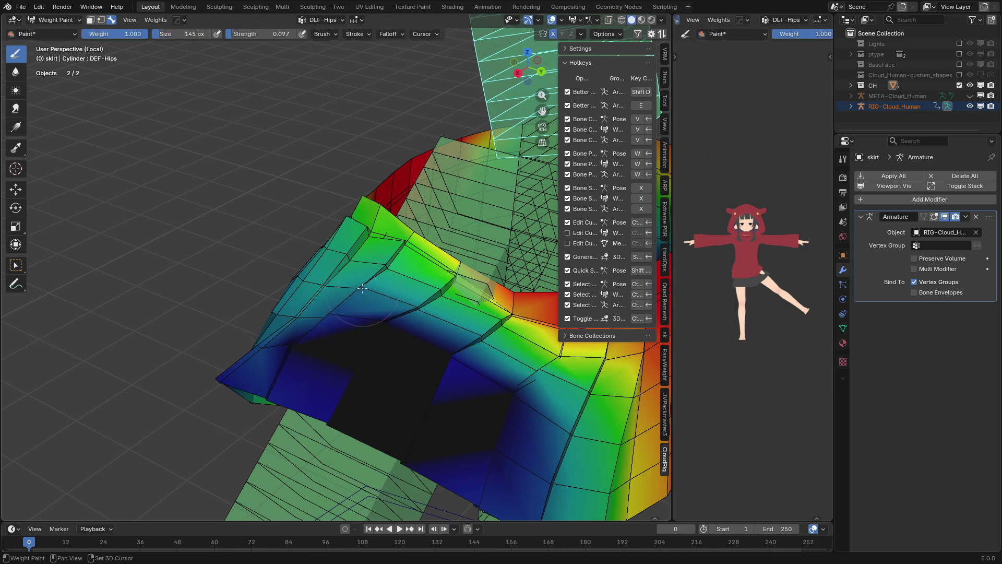
key("shift+space")
mouse_move(291, 359)
left_mouse_down()
mouse_move(397, 355)
mouse_move(476, 437)
mouse_move(425, 419)
left_mouse_up()
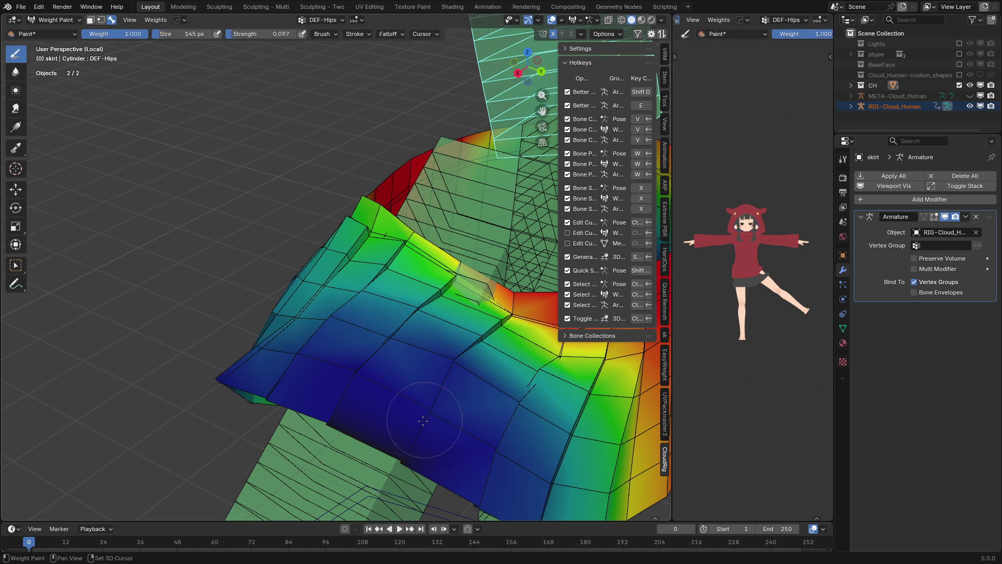
middle_click_drag(314, 415, 443, 296)
mouse_move(245, 308)
middle_mouse_down()
mouse_move(445, 318)
mouse_move(339, 340)
middle_mouse_up()
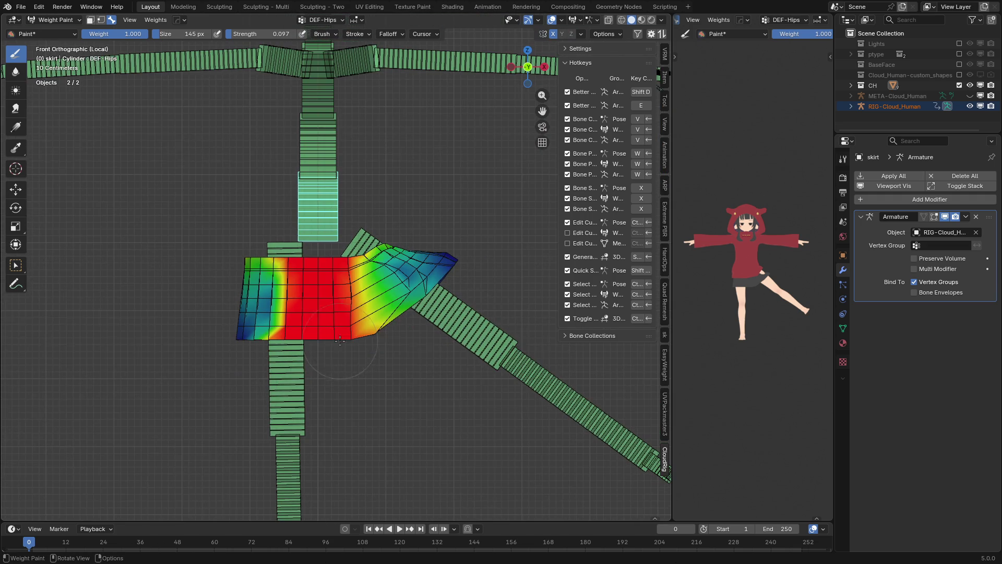
- Select DEF-Thigh_1.L and blur its weights across the skirt flap
left_click(284, 362, "ctrl")
left_click(281, 254, "ctrl")
left_click(370, 238, "ctrl")
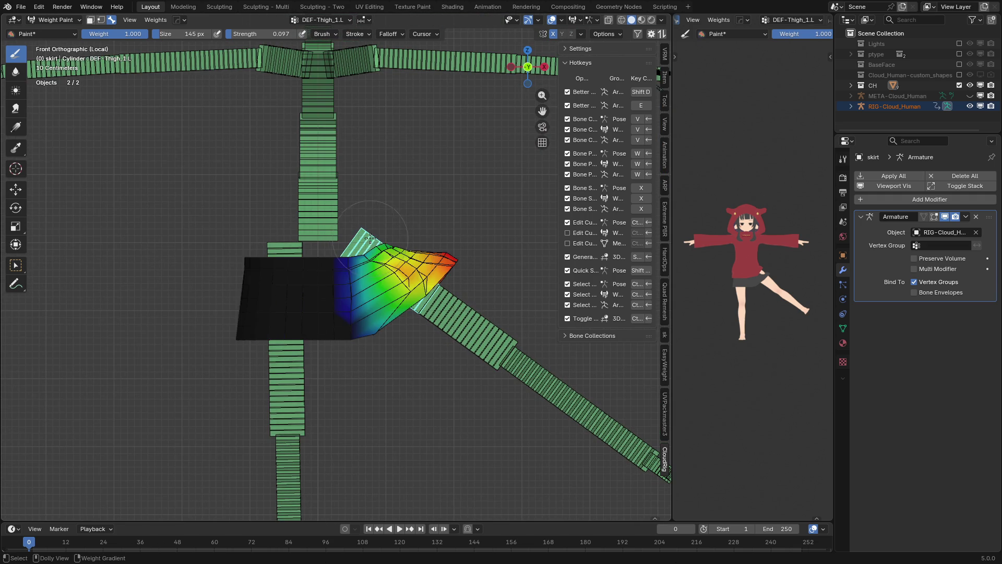
scroll(420, 296, "up", 4)
key("shift+b")
mouse_move(358, 305)
left_mouse_down()
mouse_move(299, 385)
mouse_move(333, 397)
left_mouse_up()
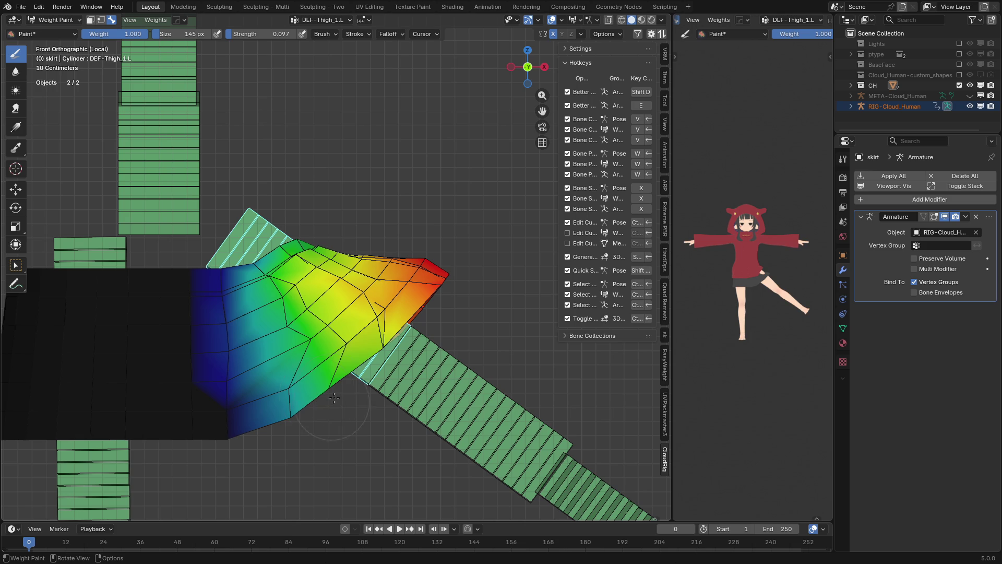
- Set the brush to 191 px and smooth DEF-Thigh_1.L weights along the flap edge
mouse_move(385, 309)
middle_mouse_down()
mouse_move(360, 334)
mouse_move(269, 329)
mouse_move(258, 315)
middle_mouse_up()
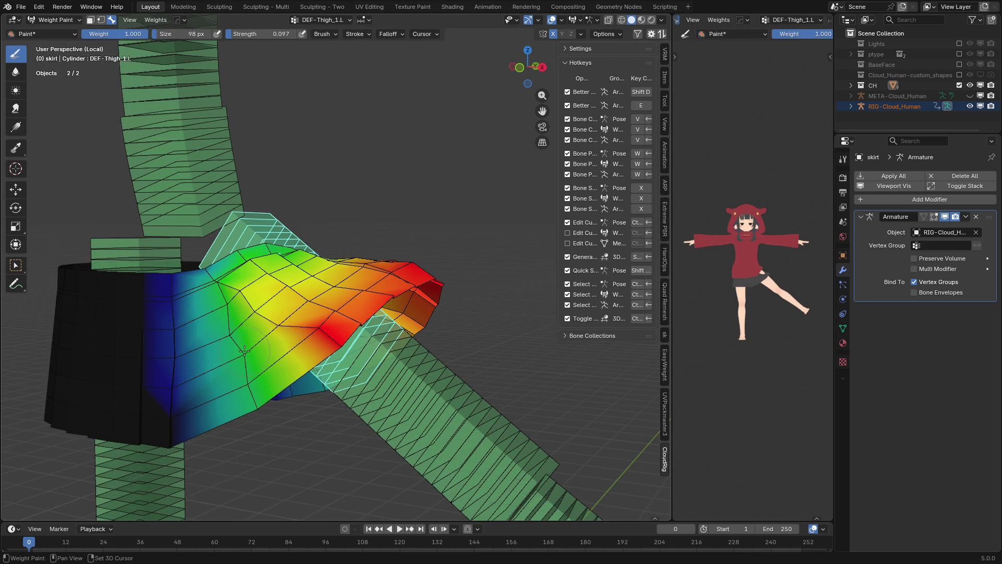
middle_click_drag(222, 290, 262, 314)
scroll(262, 314, "up", 5)
scroll(155, 351, "up", 1)
middle_click_drag(130, 355, 197, 327, "shift")
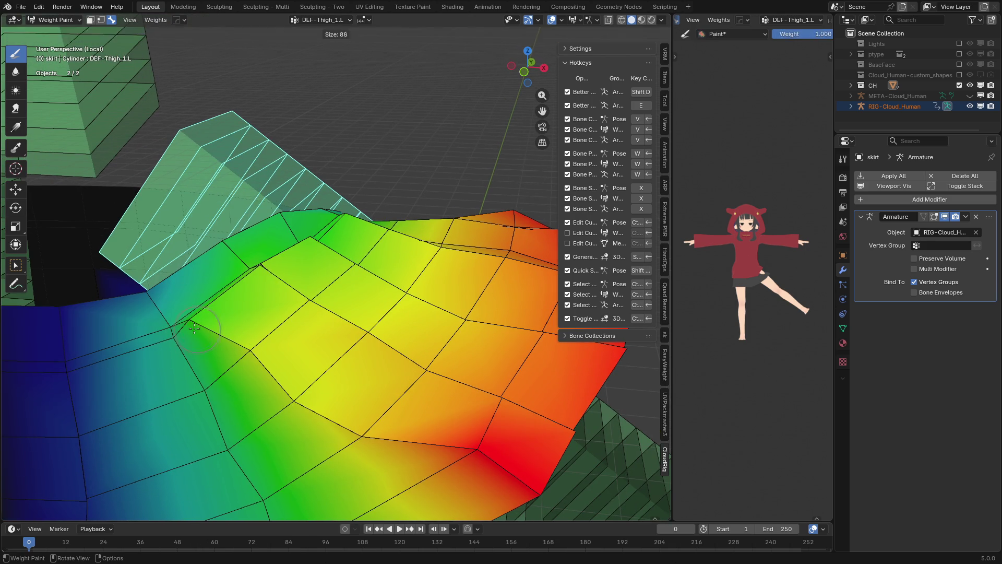
key("f")
left_click(291, 397)
scroll(316, 410, "down", 2)
left_click_drag(353, 371, 403, 362, "shift")
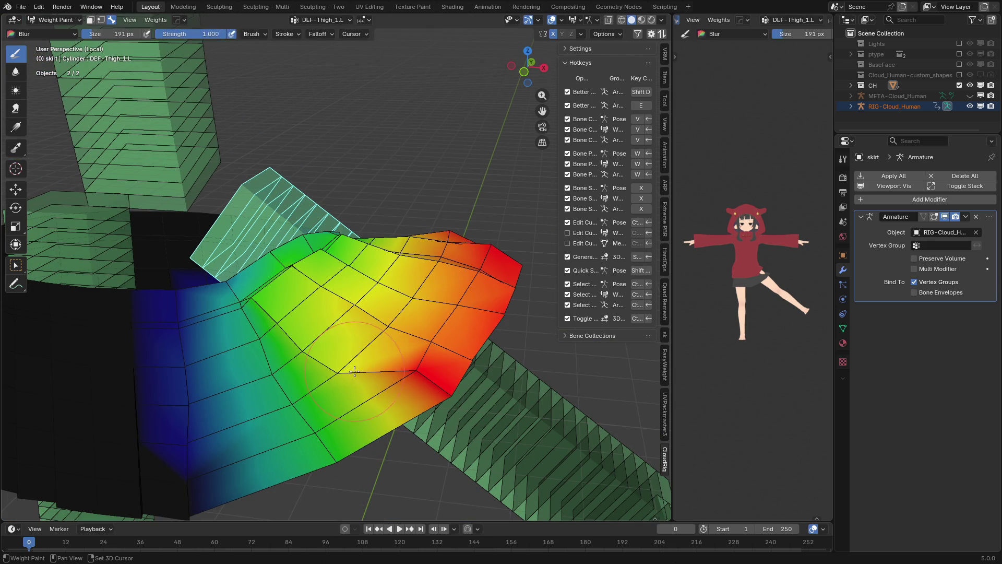
left_click(185, 168, "ctrl")
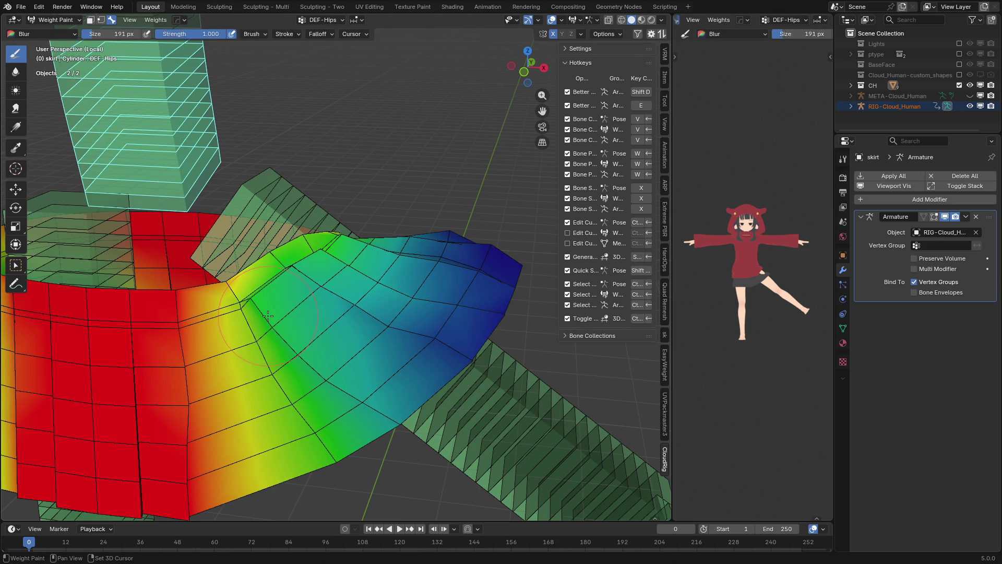
- Paint full DEF-Hips weight along the skirt rim, undoing one bad stroke
middle_click_drag(267, 315, 319, 301)
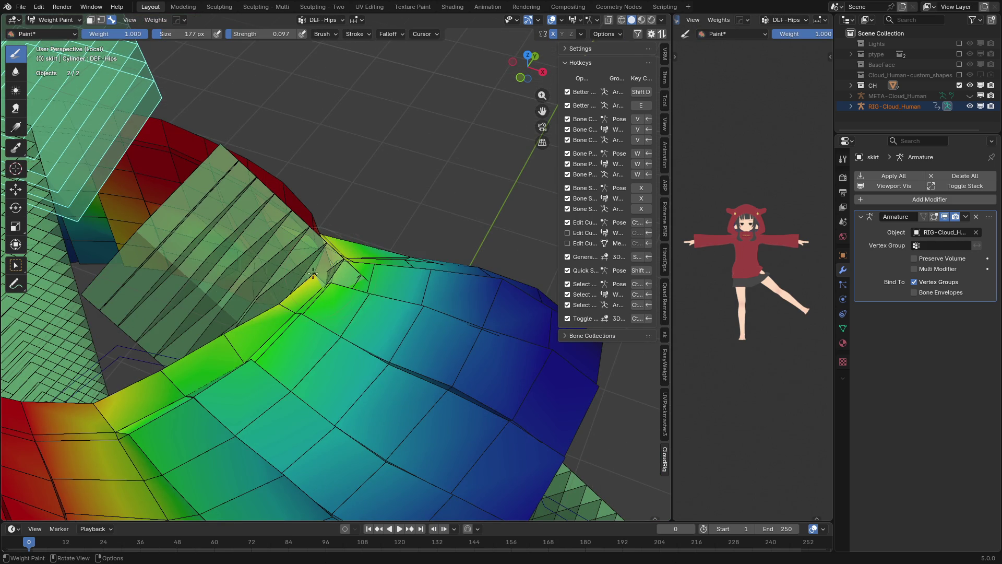
middle_click_drag(331, 267, 347, 308)
left_click_drag(346, 309, 132, 329)
middle_click_drag(75, 334, 323, 282)
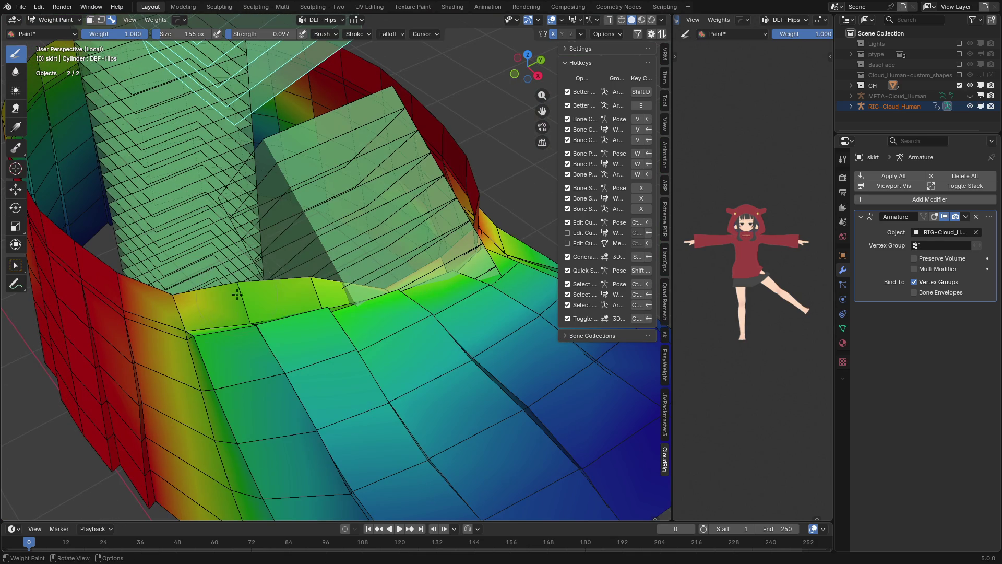
mouse_move(313, 309)
left_mouse_down()
mouse_move(167, 327)
mouse_move(419, 295)
mouse_move(456, 272)
left_mouse_up()
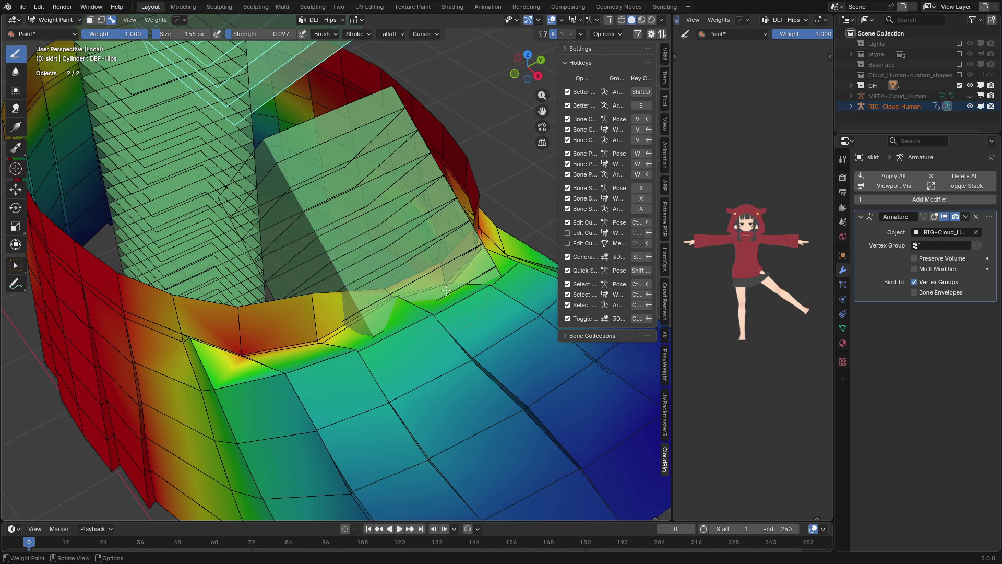
mouse_move(398, 310)
left_mouse_down()
mouse_move(460, 285)
mouse_move(272, 368)
mouse_move(188, 339)
mouse_move(201, 350)
left_mouse_up()
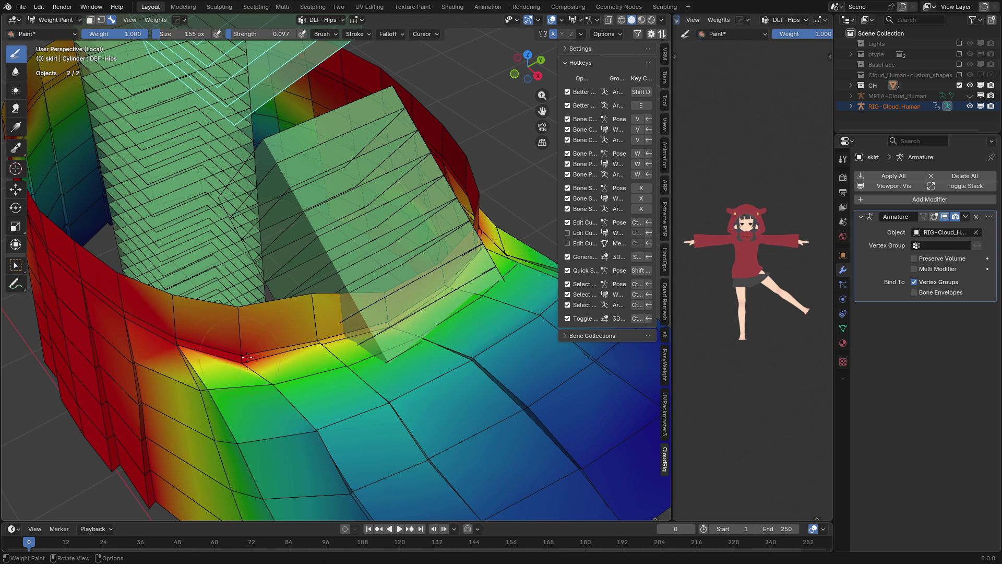
middle_click_drag(200, 350, 313, 334)
scroll(313, 334, "up", 2)
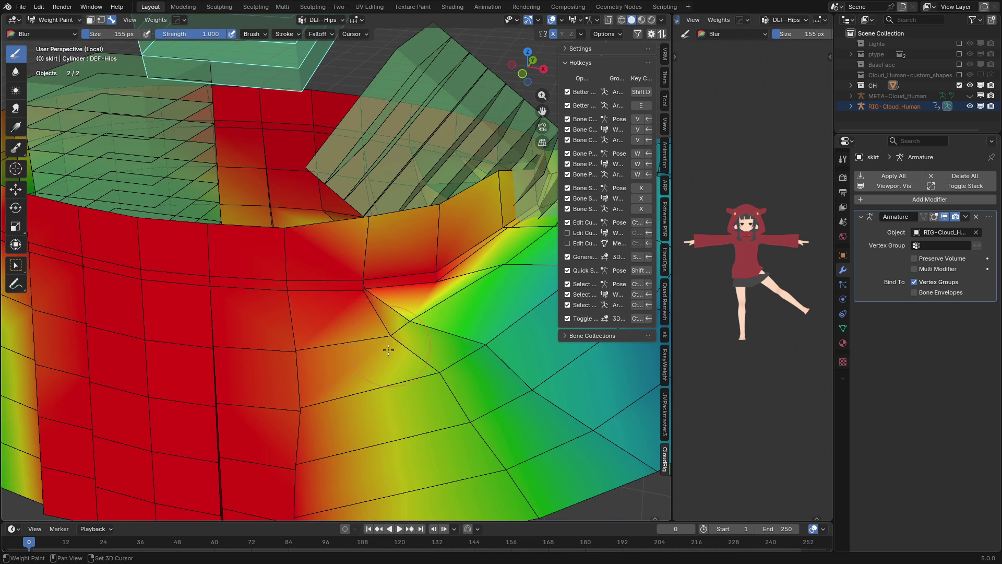
key("ctrl+z")
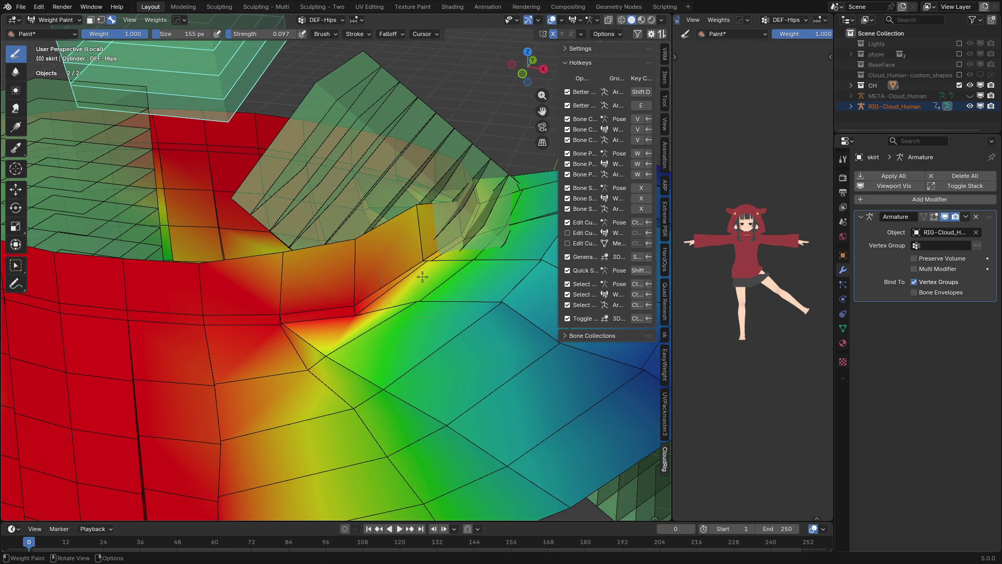
middle_click_drag(422, 278, 397, 281)
mouse_move(387, 282)
left_mouse_down()
mouse_move(229, 289)
mouse_move(269, 285)
left_mouse_up()
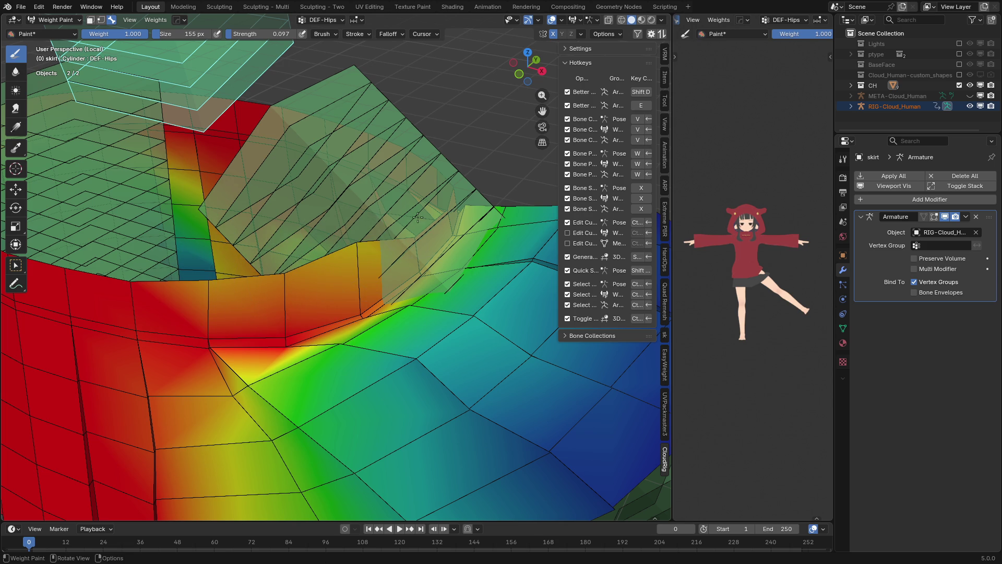
- Toggle Accumulate, paint the orange band solid red, and blur the yellow-green seam
key("w")
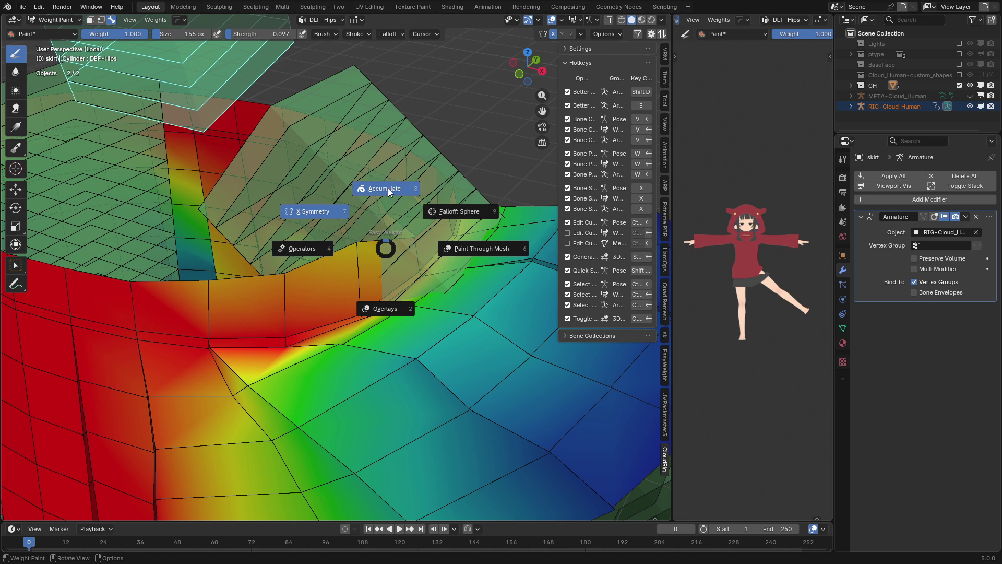
left_click(368, 188)
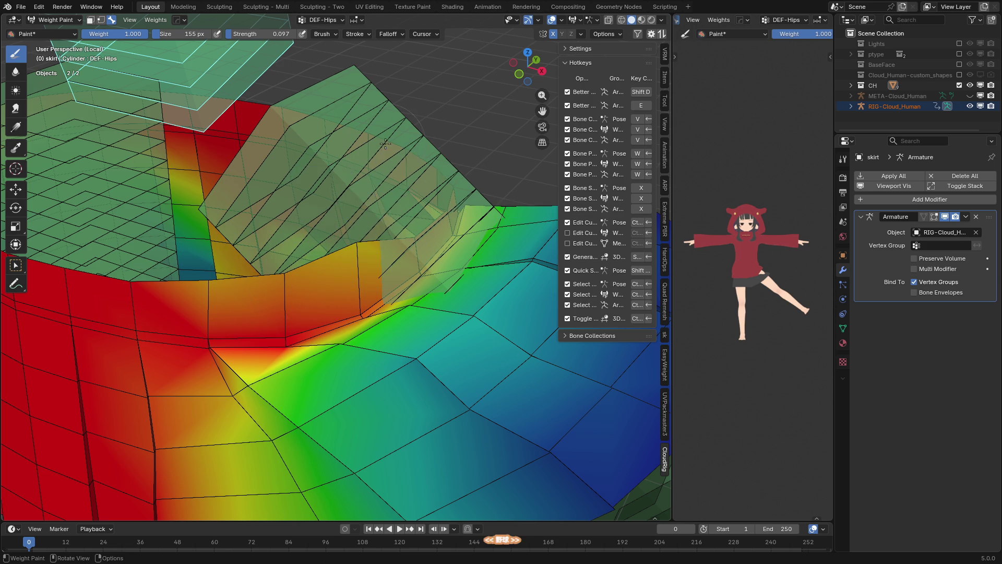
key("w")
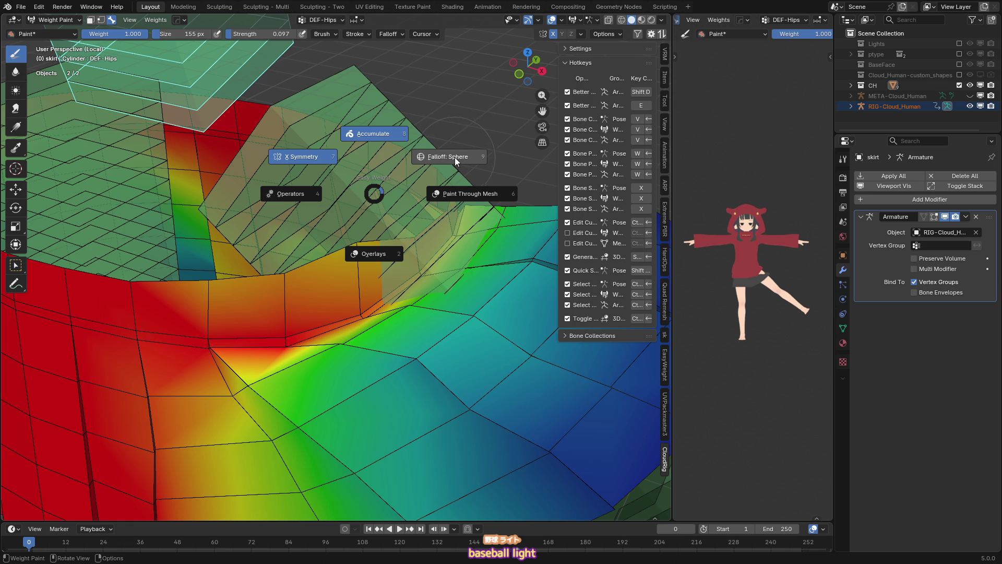
left_click(481, 76)
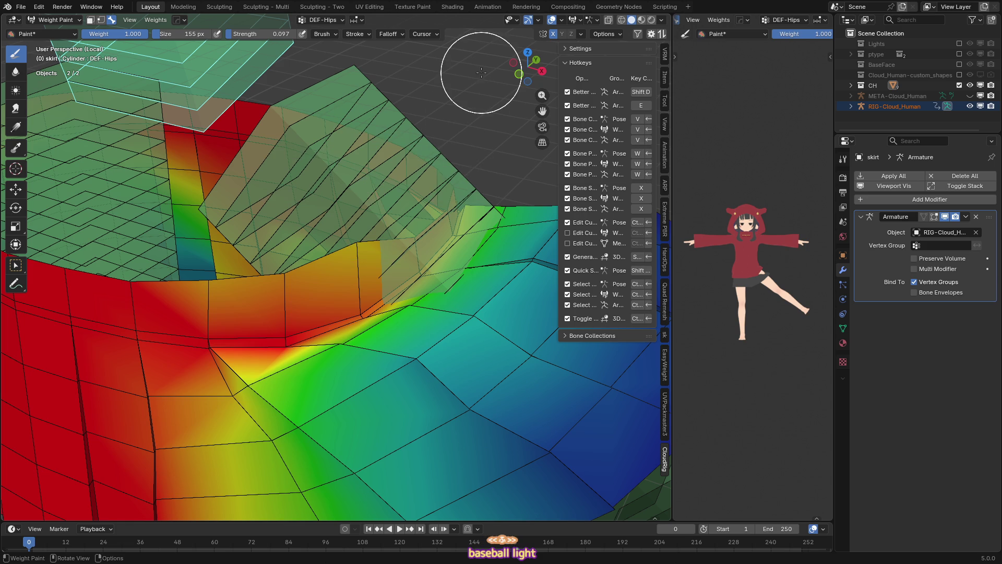
left_click_drag(293, 289, 200, 311)
scroll(365, 296, "down", 4)
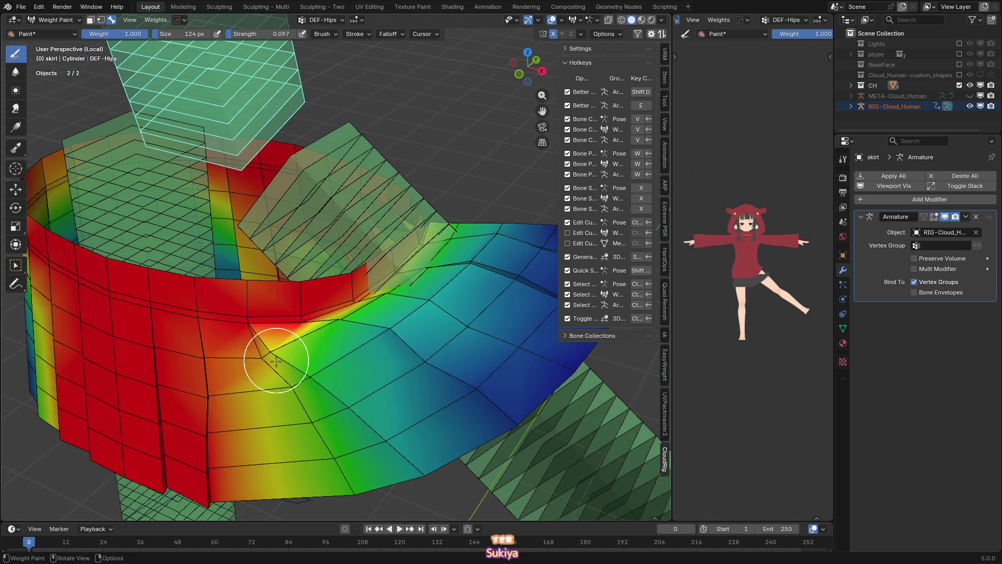
mouse_move(262, 347)
left_mouse_down("shift")
mouse_move(346, 324)
mouse_move(443, 369)
mouse_move(515, 421)
mouse_move(438, 313)
mouse_move(395, 300)
mouse_move(465, 273)
mouse_move(496, 280)
left_mouse_up("shift")
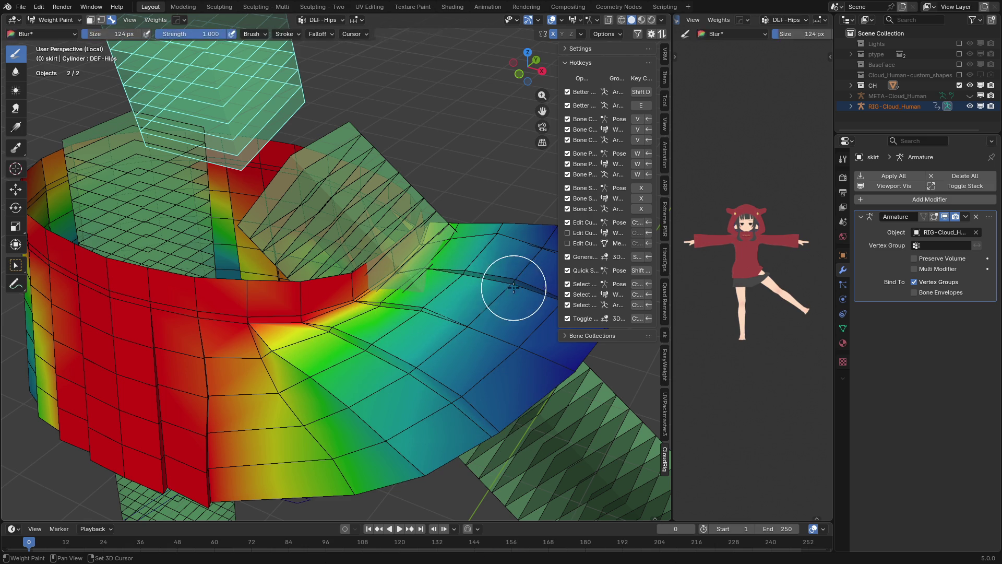
key("KP_1")
middle_click_drag(438, 286, 380, 280, "shift")
key("v")
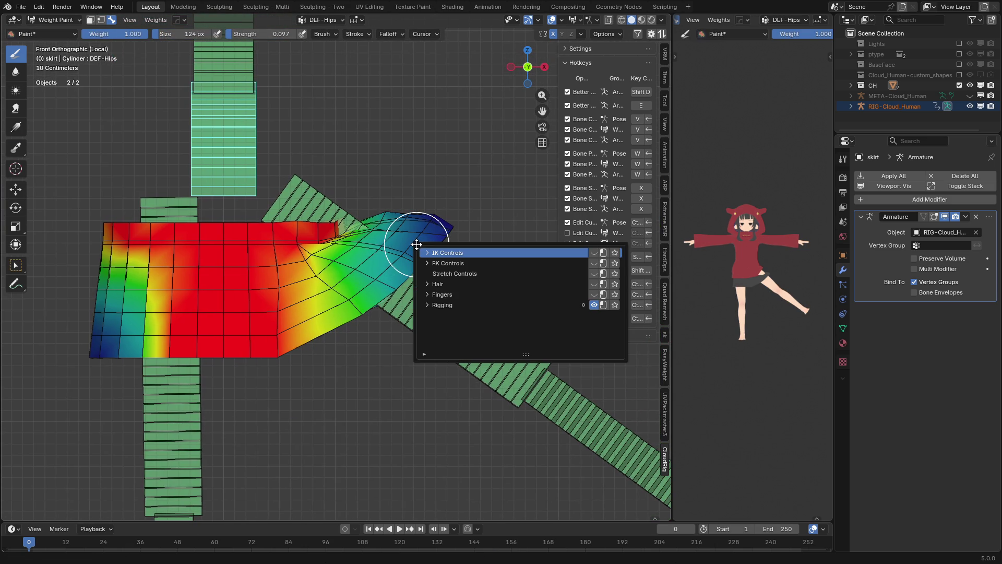
- Show the FK Controls and rotate FK-Thigh.L to swing the left leg down
left_click(594, 263)
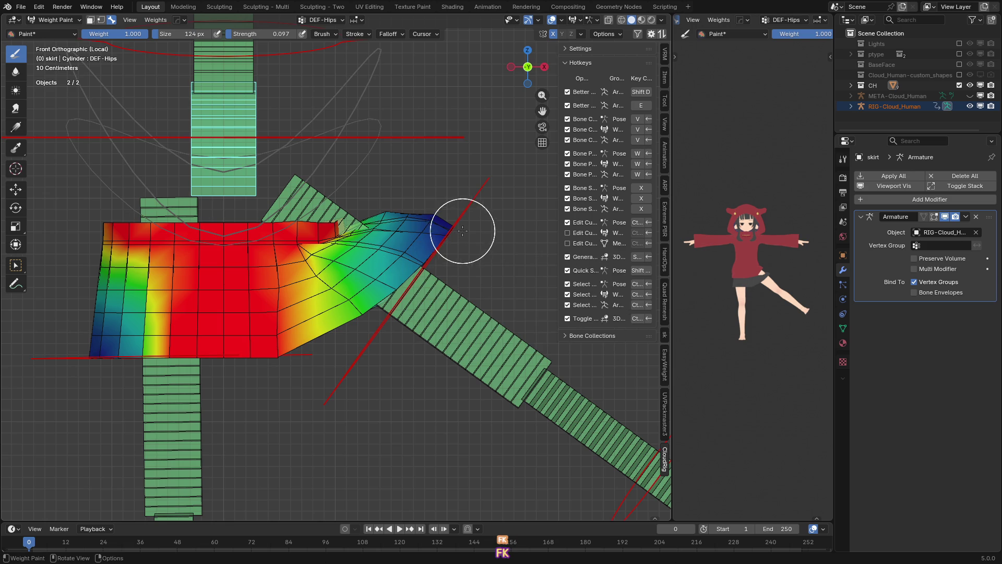
left_click(462, 230, "ctrl")
scroll(462, 231, "down", 4)
key("r")
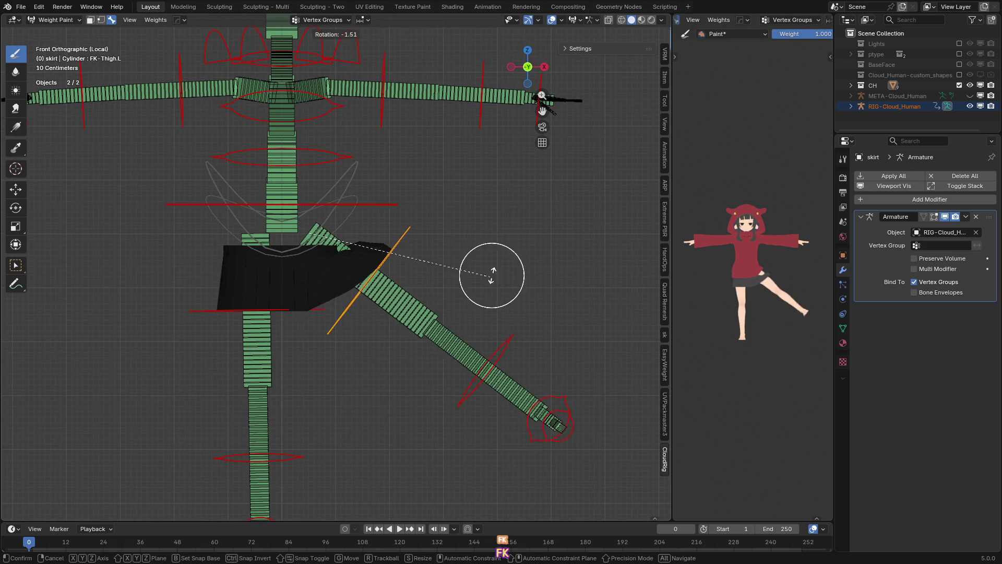
left_click(505, 291)
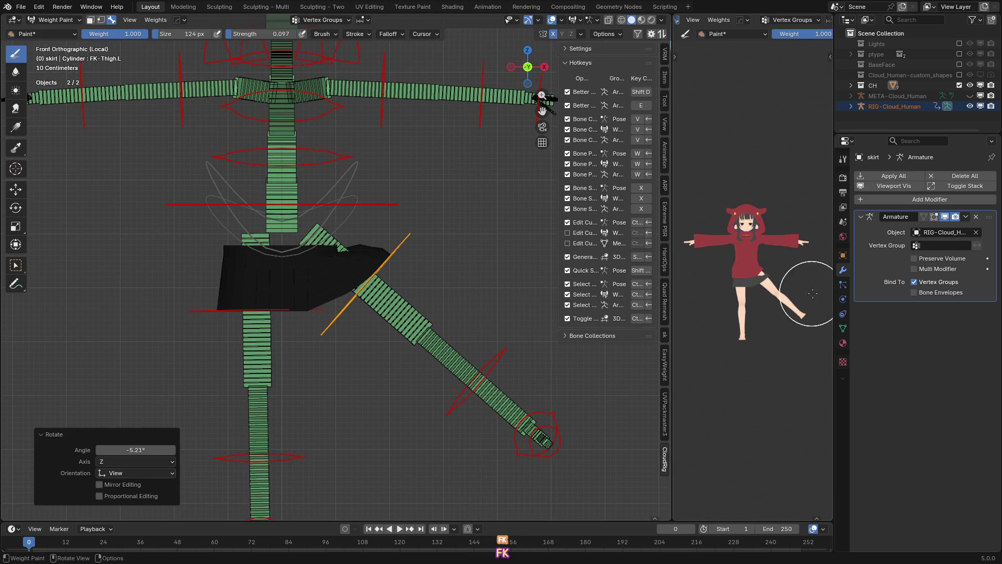
scroll(810, 294, "up", 6)
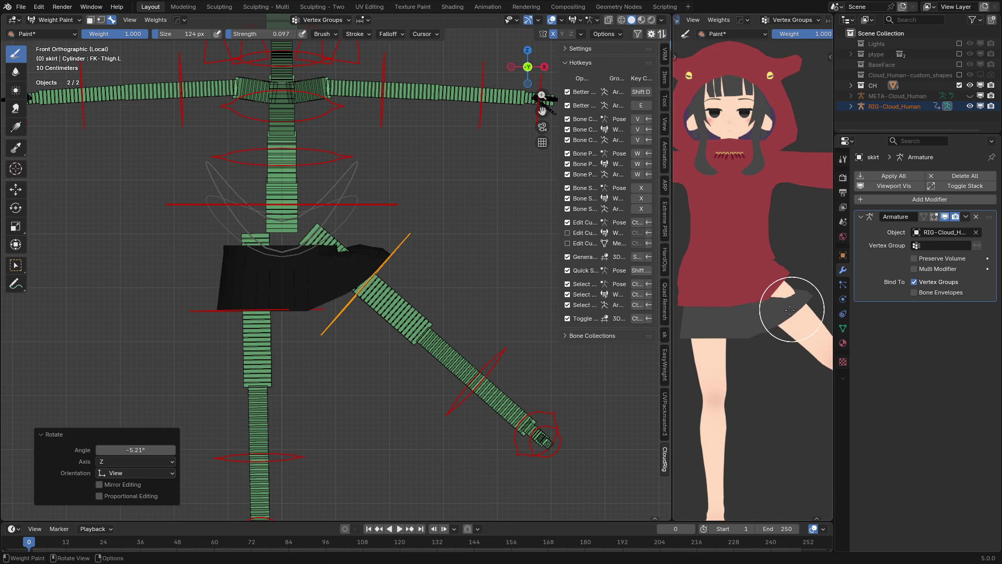
key("r")
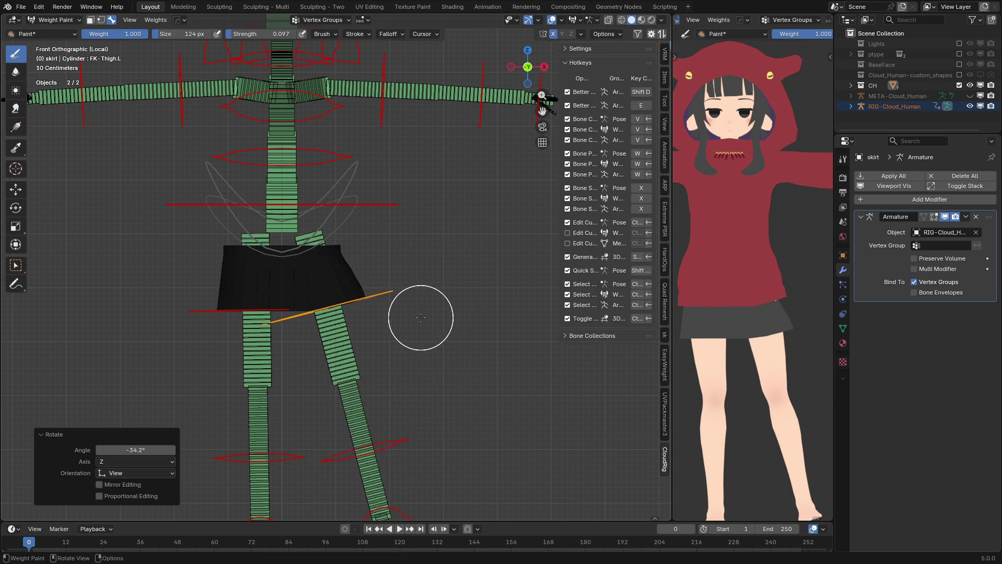
scroll(436, 313, "up", 3)
left_click(427, 345)
left_click(427, 345, "ctrl")
middle_click_drag(427, 344, 366, 268)
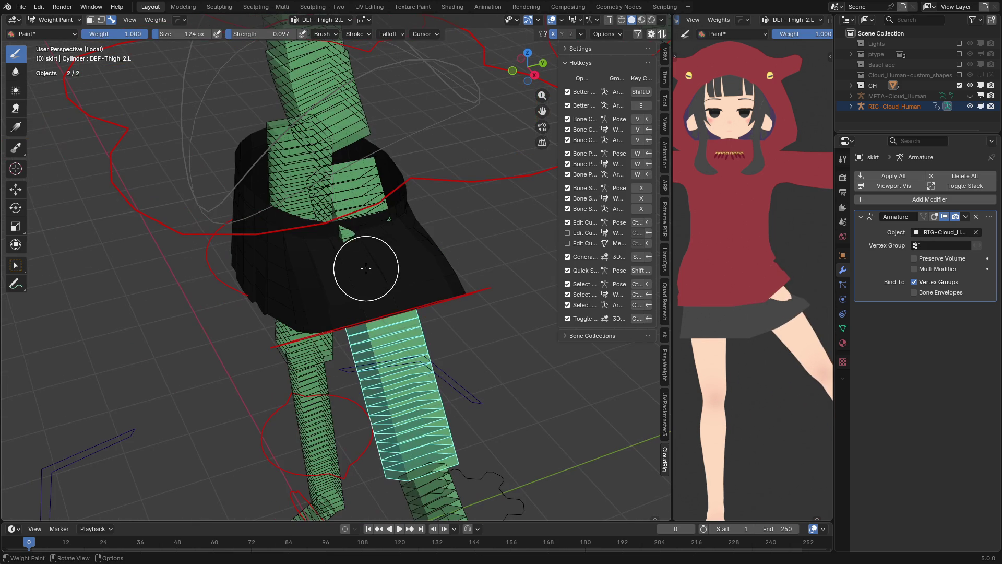
- With DEF-Thigh_1.L and a larger brush, blur the thigh weight gradient on the skirt
left_click(392, 226, "ctrl")
key("f")
left_click(376, 226)
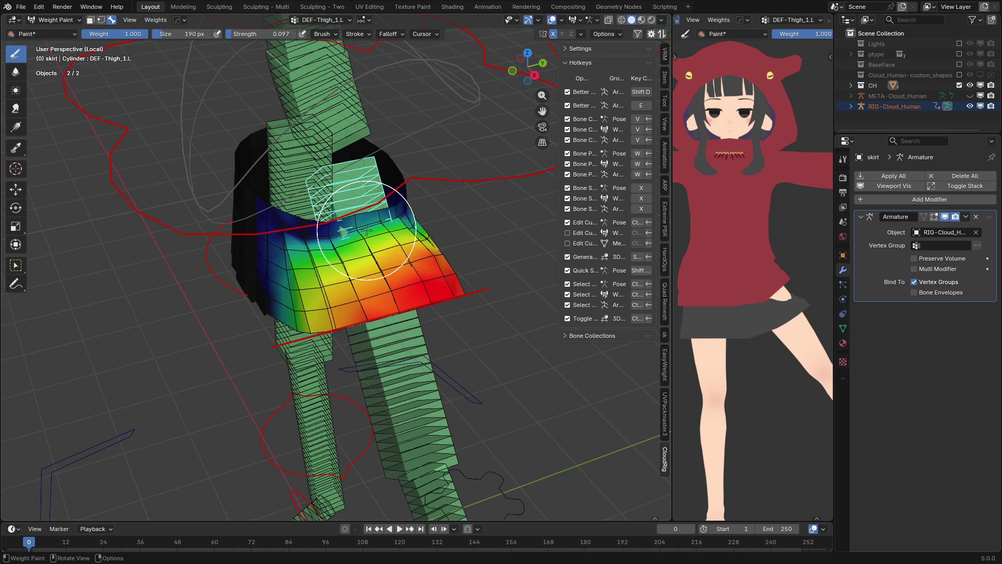
key("KP_Divide")
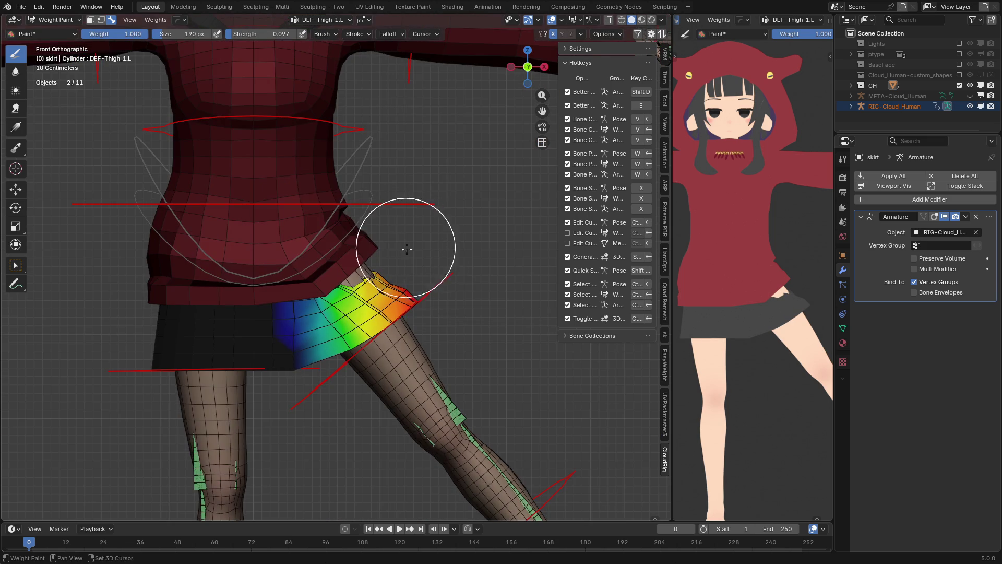
mouse_move(382, 283)
middle_mouse_down()
mouse_move(323, 272)
mouse_move(323, 252)
mouse_move(267, 317)
middle_mouse_up()
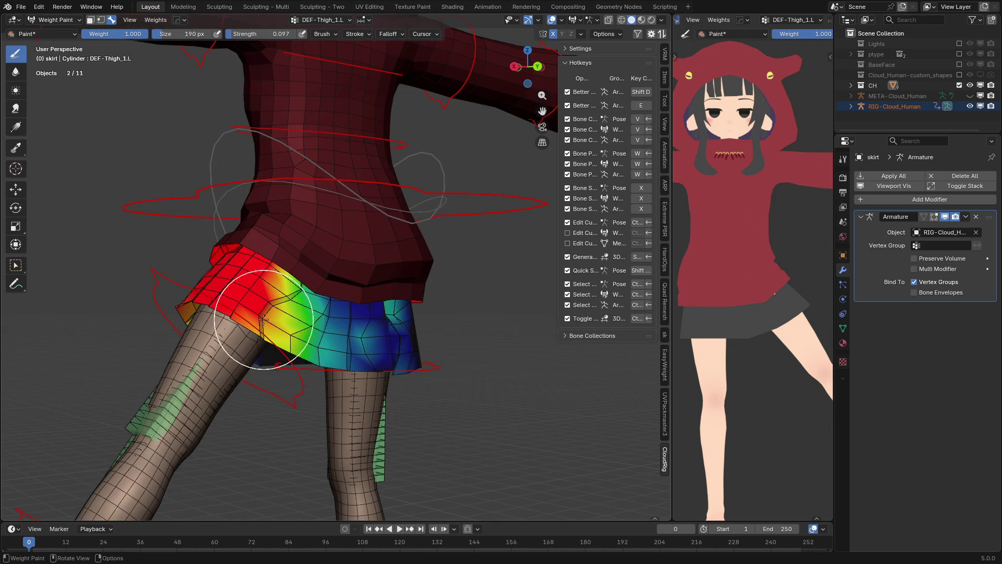
key("shift")
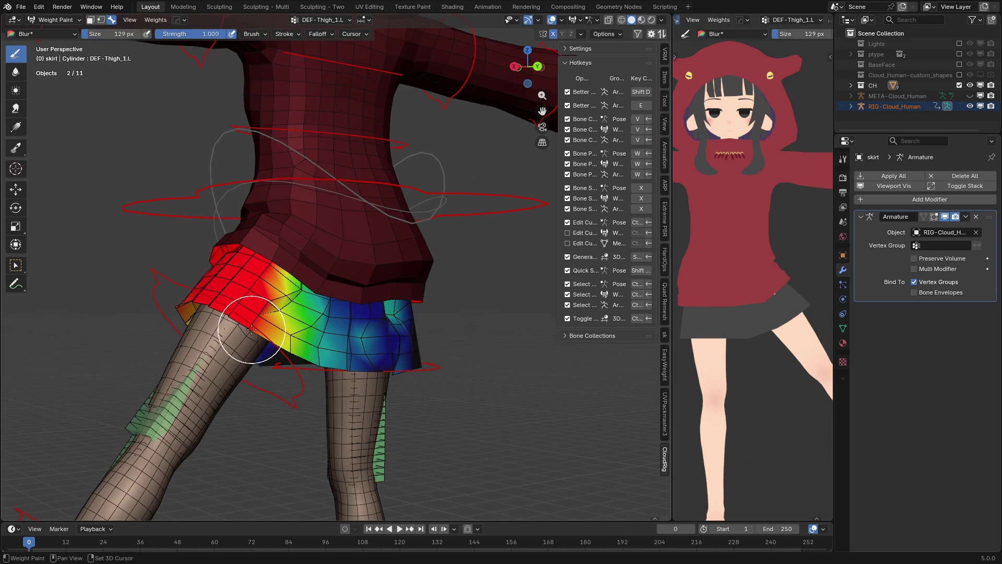
left_click_drag(292, 273, 263, 317, "shift")
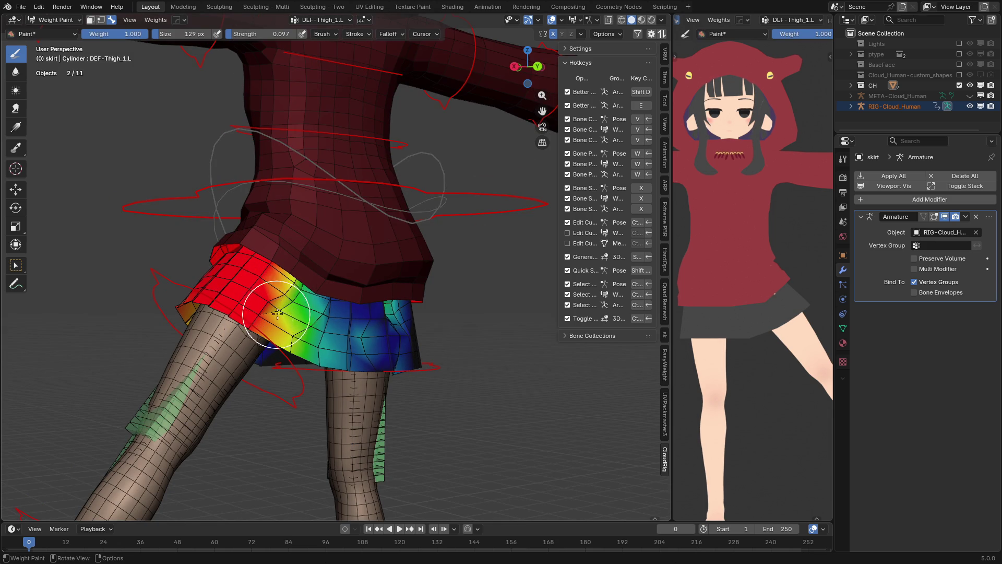
middle_click_drag(270, 301, 291, 213)
scroll(291, 212, "up", 3)
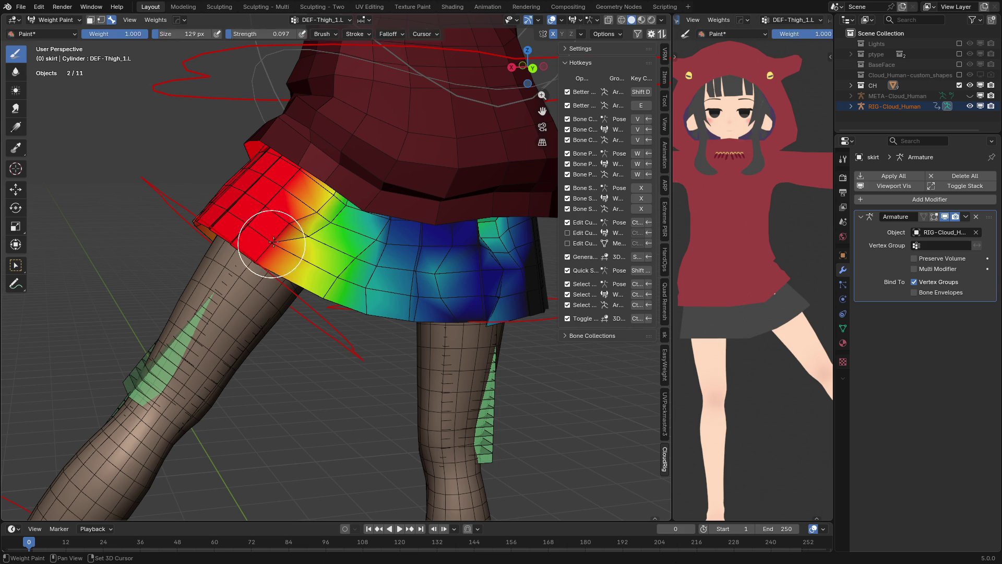
- Select DEF-Hips and, with a 168 px brush, blur its zero-weight gap on the left side
key("alt+z")
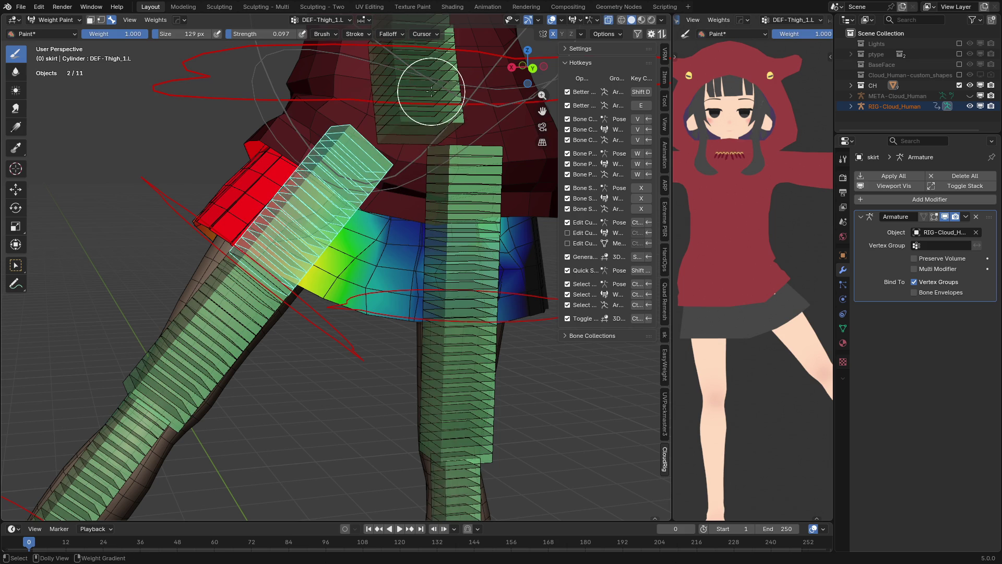
left_click(431, 94, "ctrl")
key("alt+z")
key("bracketright")
key("bracketright")
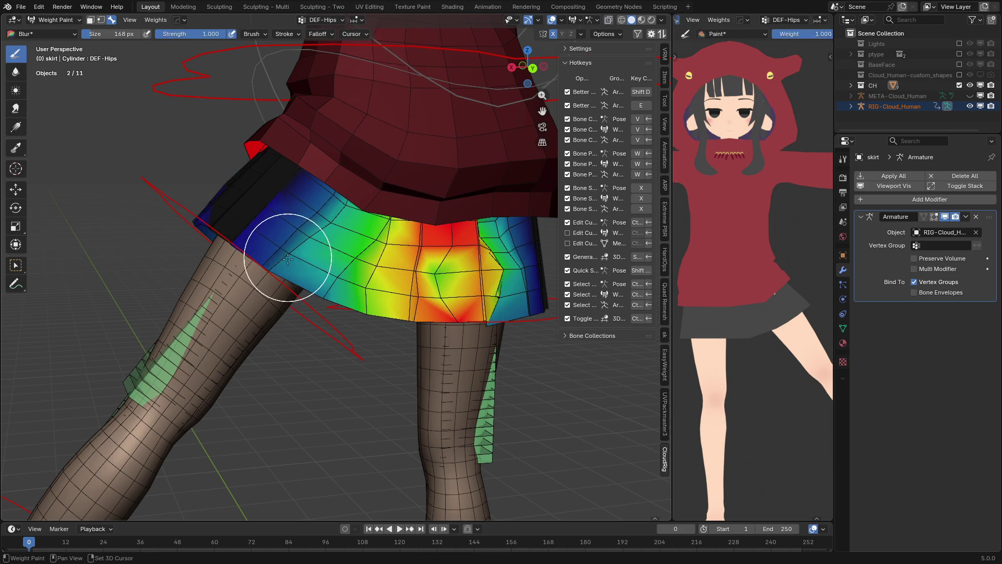
key("shift")
left_click_drag(287, 198, 264, 205, "shift")
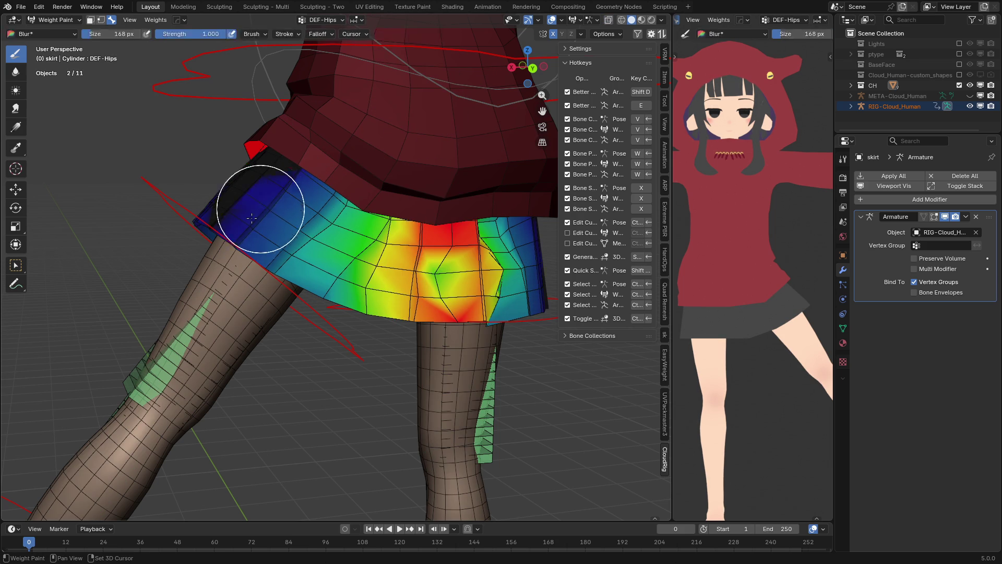
mouse_move(253, 145)
middle_mouse_down()
mouse_move(414, 141)
mouse_move(327, 230)
mouse_move(337, 247)
middle_mouse_up()
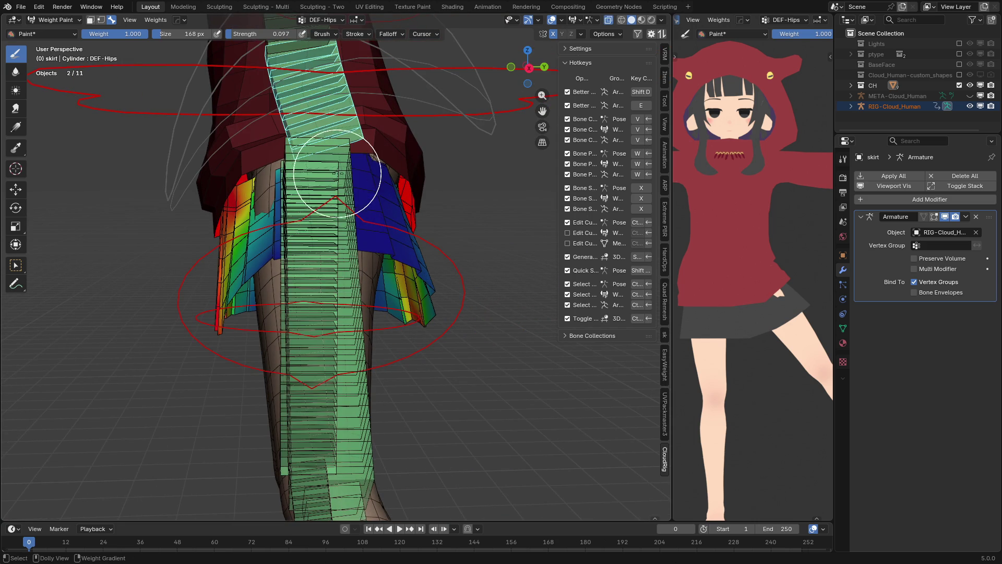
- Blur the skirt's DEF-Thigh_1.L weights further to smooth them
left_click(369, 202, "ctrl")
mouse_move(369, 202)
middle_mouse_down()
mouse_move(399, 179)
mouse_move(349, 188)
mouse_move(360, 142)
mouse_move(291, 146)
mouse_move(398, 179)
middle_mouse_up()
key("shift+b")
key("shift+b")
mouse_move(374, 264)
middle_mouse_down()
mouse_move(414, 179)
mouse_move(412, 148)
mouse_move(470, 53)
mouse_move(403, 156)
mouse_move(347, 197)
mouse_move(368, 179)
mouse_move(326, 148)
mouse_move(335, 201)
middle_mouse_up()
middle_click_drag(313, 246, 225, 244, "shift")
- In front orthographic view, rotate the left FK thigh down to about -28.75° to test the skirt
key("KP_1")
scroll(267, 246, "down", 3)
scroll(267, 246, "up", 3)
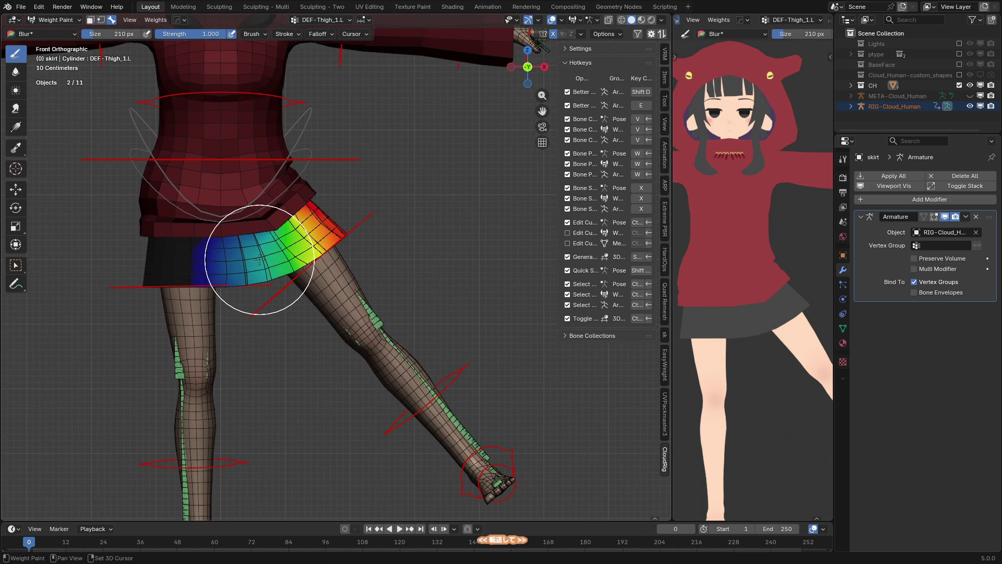
left_click(364, 232, "ctrl")
key("r")
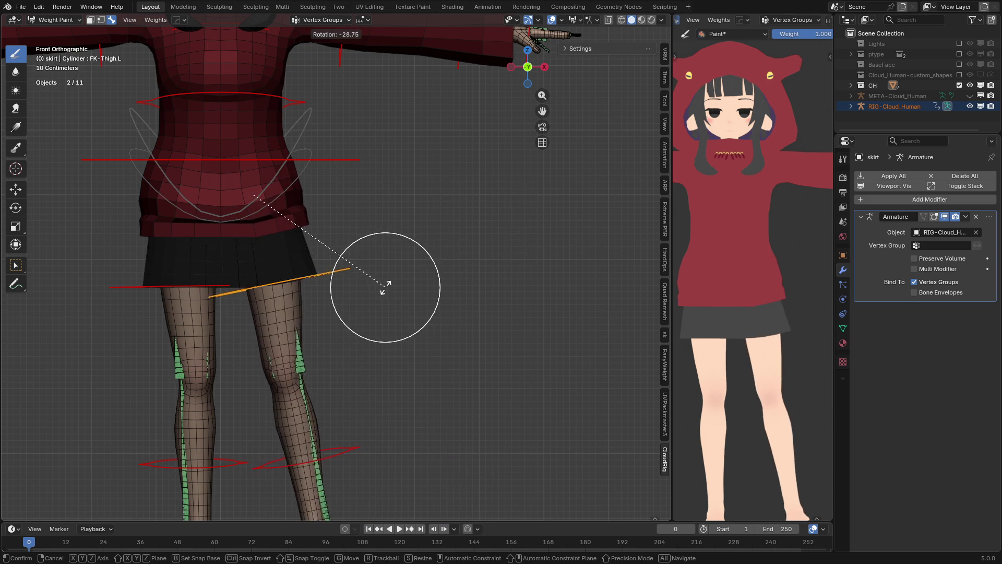
- Confirm the leg rotation, briefly try sculpting the skirt, then clear the pose
left_click(457, 230)
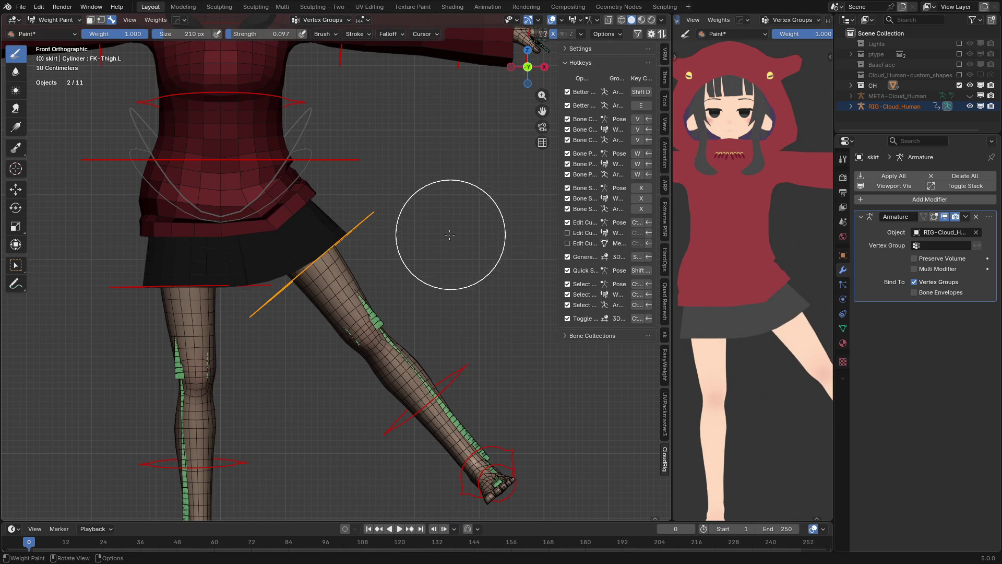
key("ctrl+Tab")
left_click(473, 305)
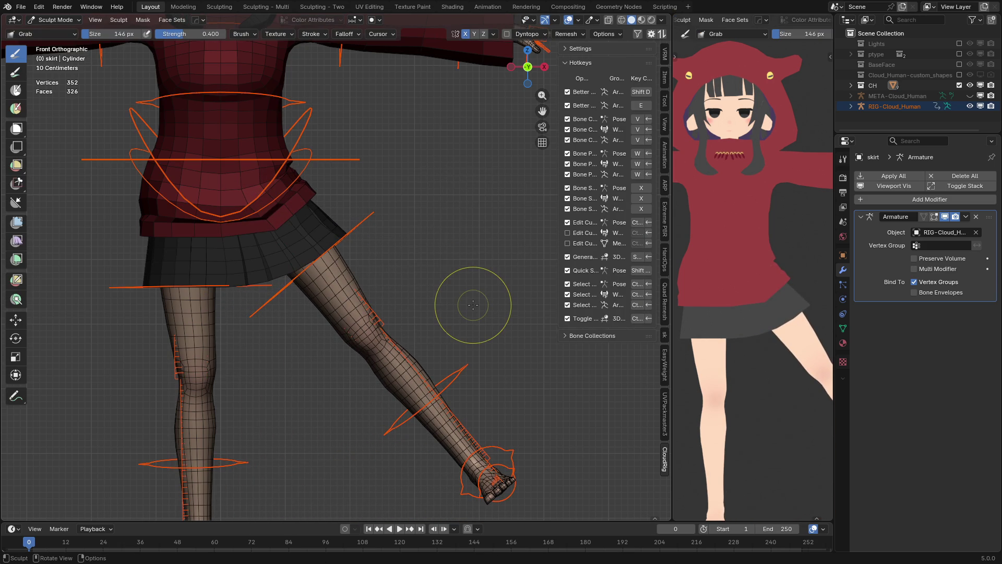
key("ctrl+Tab")
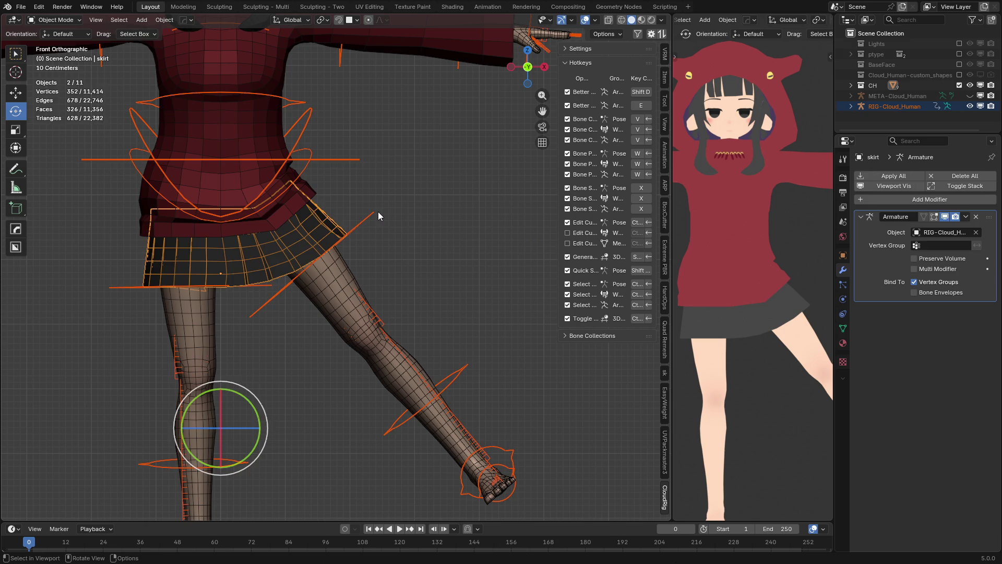
key("alt+r")
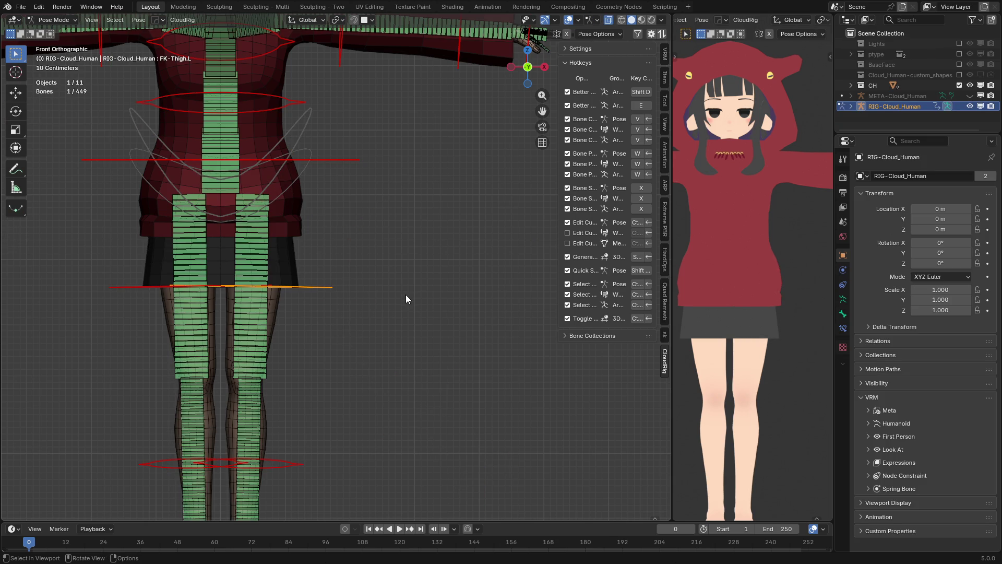
- Switch to the META-Cloud_Human metarig in X-ray Edit Mode and start moving its Thigh.L joint outward
key("ctrl+shift+t")
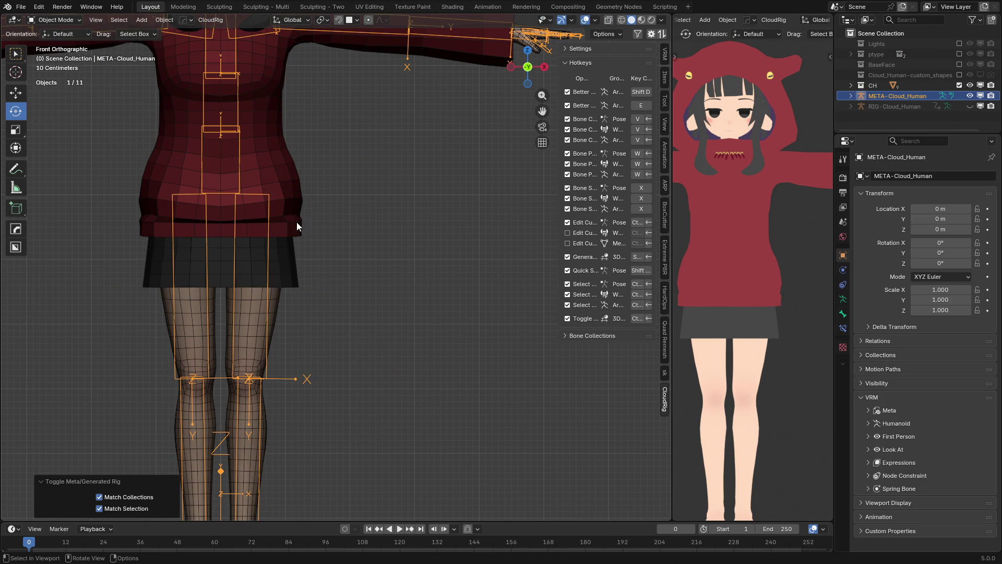
key("alt+z")
left_click(273, 219)
left_click(278, 235)
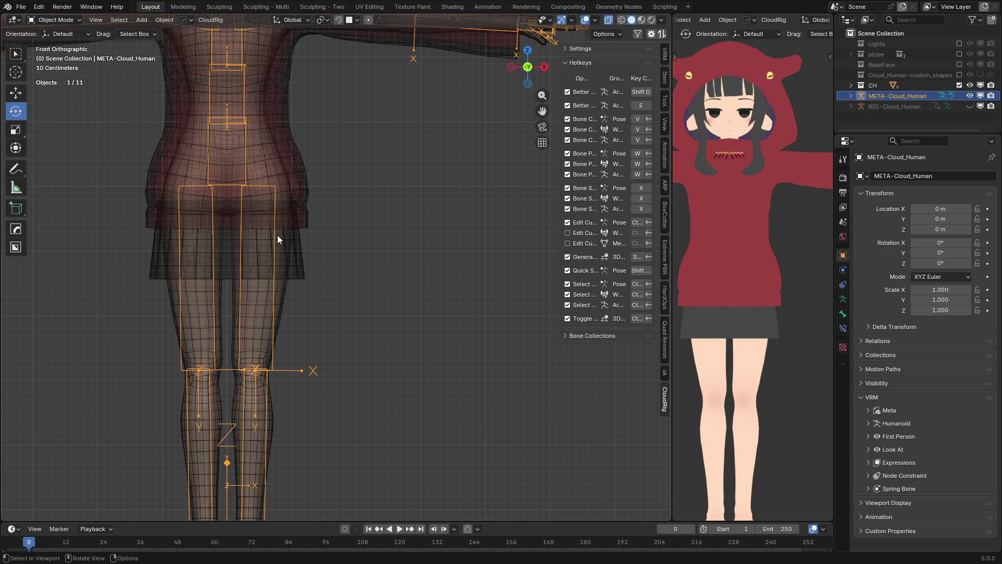
key("Tab")
left_click(261, 188)
key("g")
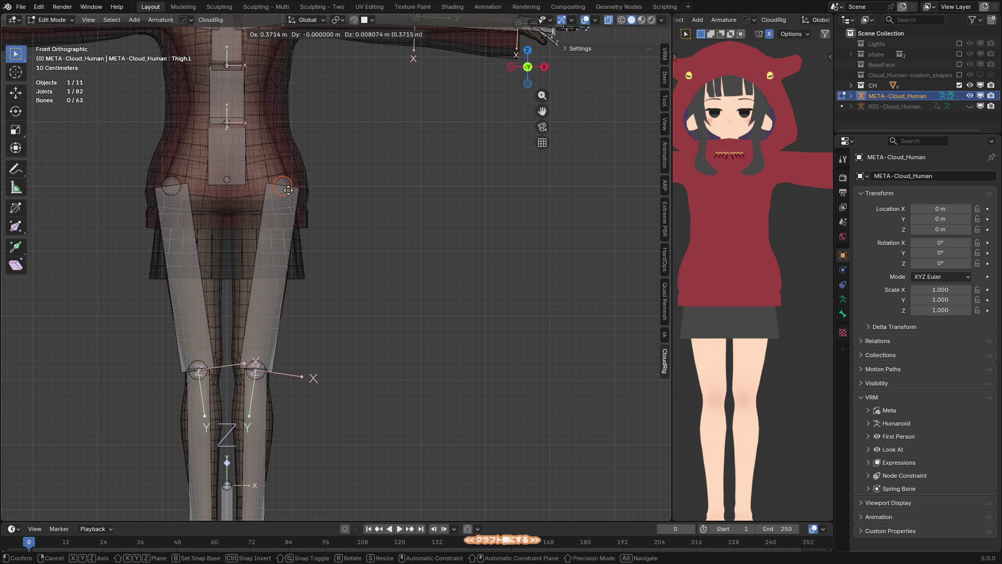
- Cancel the joint move and select only the metarig's left knee bone
right_click(288, 190)
middle_click_drag(306, 282, 301, 210, "shift")
key("a")
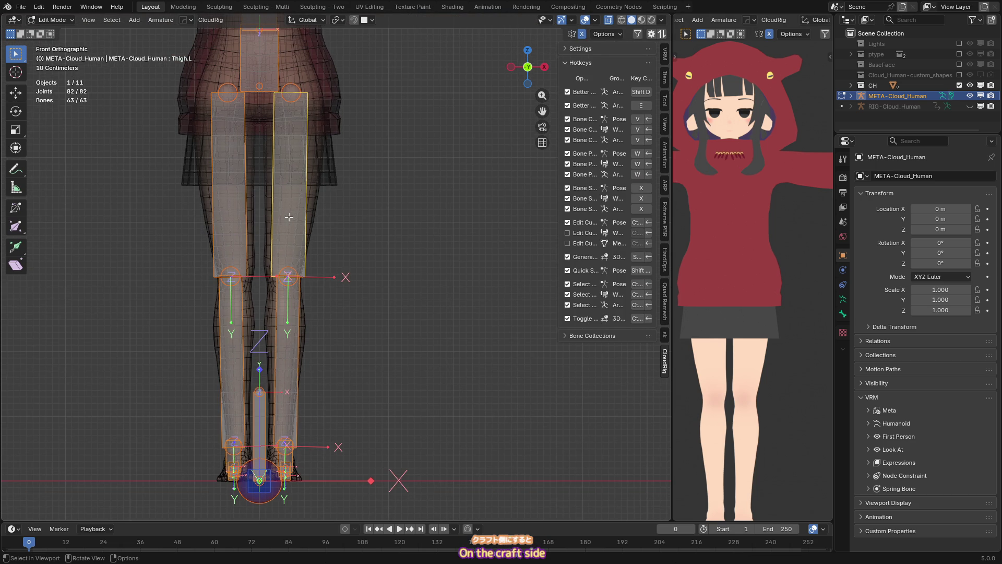
key("alt+a")
left_click(280, 281, "shift")
mouse_move(280, 281)
middle_mouse_down()
mouse_move(323, 261)
mouse_move(284, 235)
mouse_move(276, 207)
mouse_move(361, 148)
mouse_move(400, 320)
middle_mouse_up()
- Move the left thigh head joint outward along X, then regenerate the CloudRig
left_click(290, 82)
key("g")
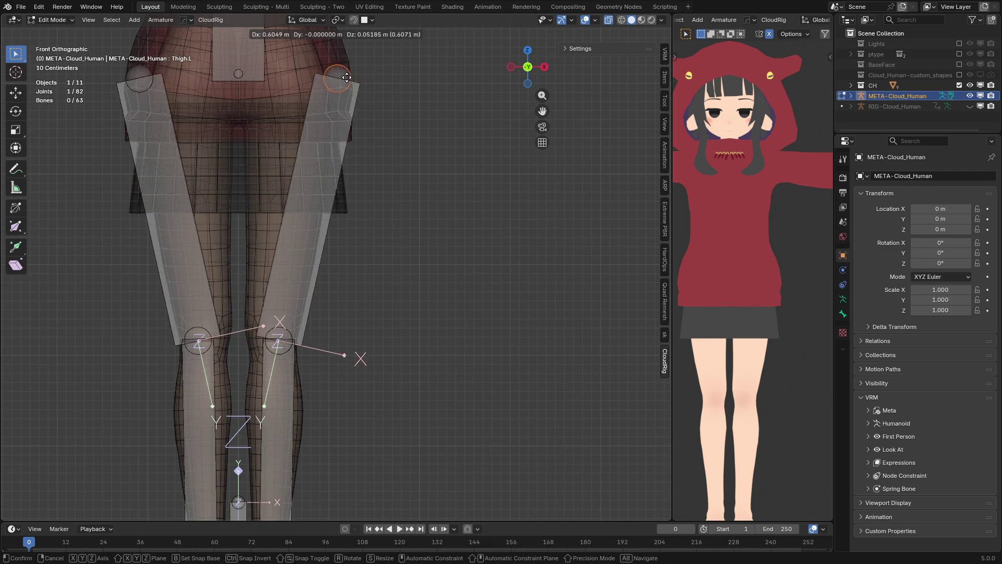
key("Escape")
key("g")
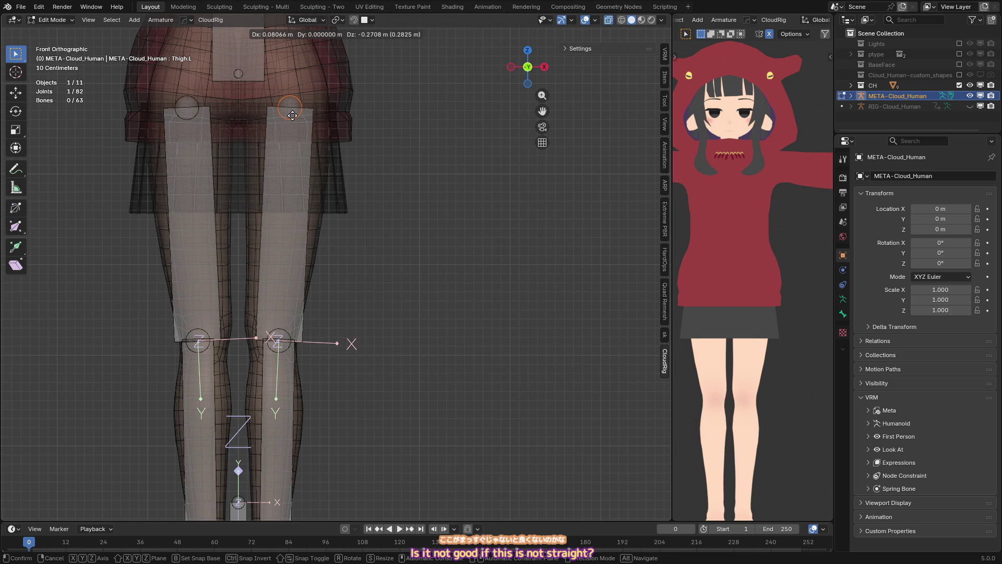
key("x")
scroll(329, 121, "down", 2, "alt")
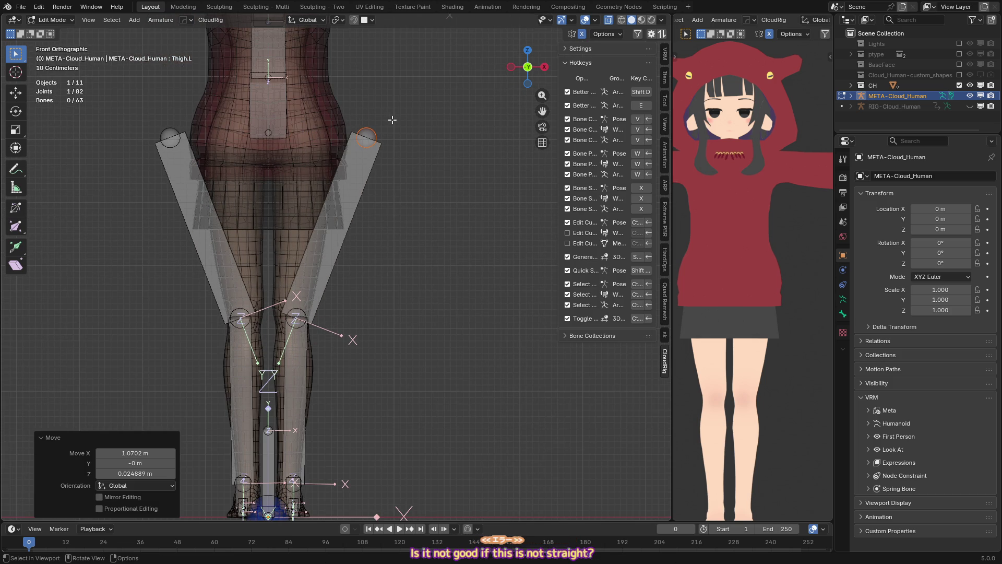
key("ctrl+shift+g")
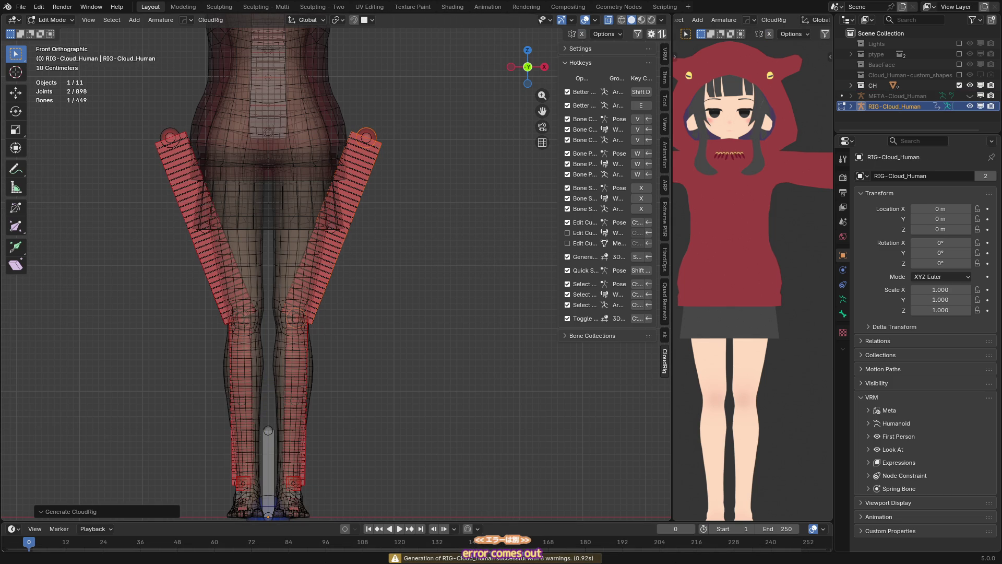
- Return to the metarig and select the left thigh and shin bones for an X adjustment
key("ctrl+shift+t")
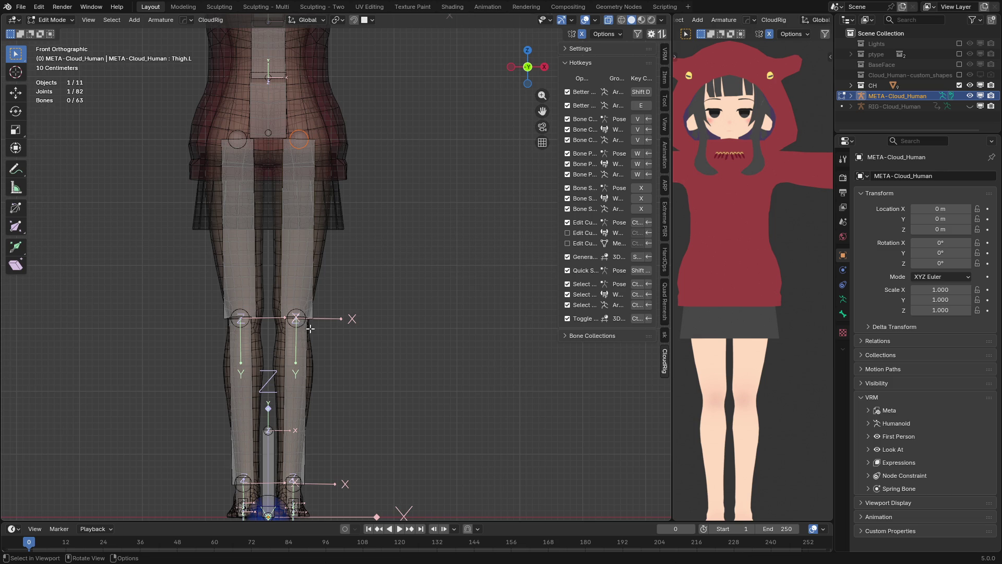
left_click(297, 292)
left_click(296, 397, "shift")
mouse_move(296, 397)
middle_mouse_down("shift")
mouse_move(307, 229)
mouse_move(352, 295)
mouse_move(299, 272)
mouse_move(308, 240)
mouse_move(330, 277)
middle_mouse_up("shift")
key("g")
key("x")
key("Escape")
- From the back view, box-select the metarig's left knee and shin bones
key("ctrl+KP_1")
key("shift+alt+z")
key("shift+alt+z")
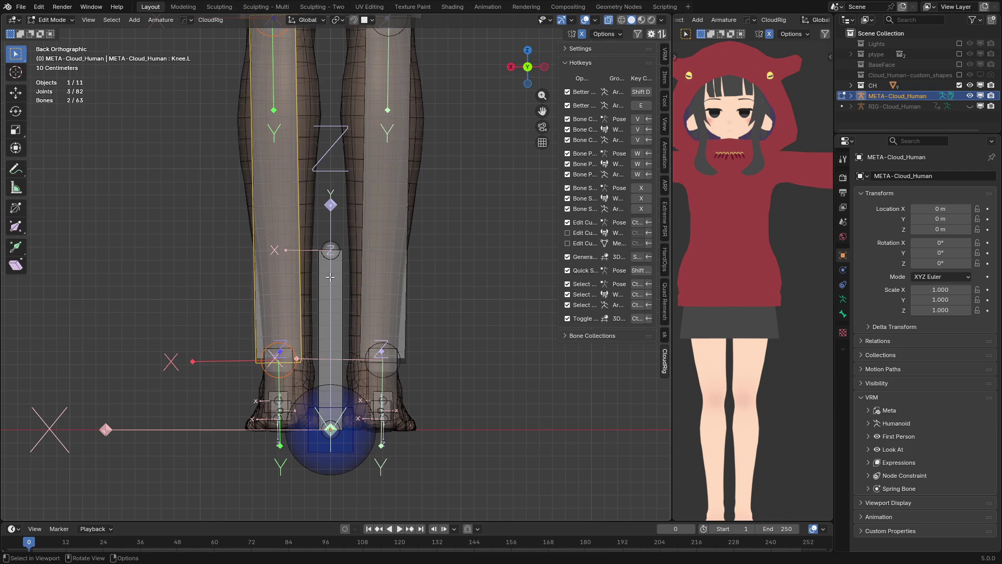
key("g")
key("x")
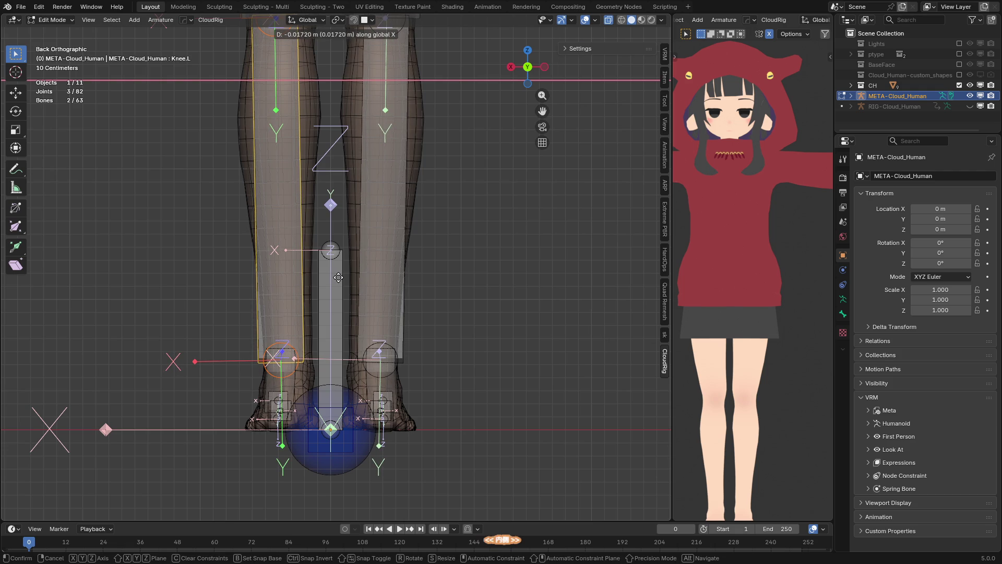
right_click(337, 259)
scroll(338, 252, "down", 2)
mouse_move(314, 250)
middle_mouse_down()
mouse_move(238, 277)
mouse_move(256, 255)
mouse_move(285, 275)
middle_mouse_up()
mouse_move(282, 257)
left_mouse_down()
mouse_move(302, 365)
mouse_move(312, 370)
left_mouse_up()
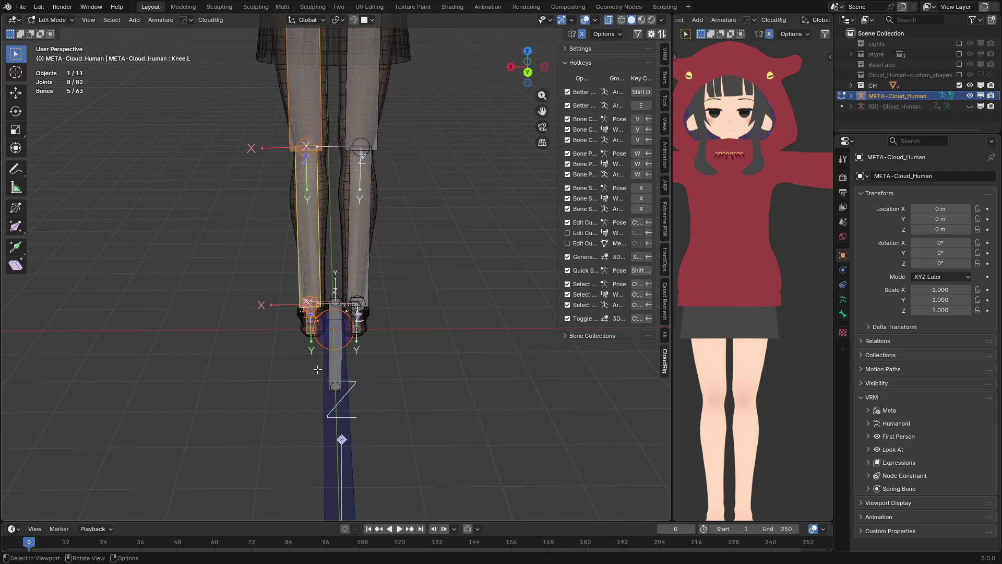
scroll(367, 354, "up", 3)
mouse_move(367, 355)
middle_mouse_down()
mouse_move(320, 282)
mouse_move(334, 266)
mouse_move(385, 290)
middle_mouse_up()
- Shift the selected left leg bones along global X in front view
key("KP_1")
scroll(339, 258, "up", 3)
scroll(339, 258, "up", 2)
key("g")
key("x")
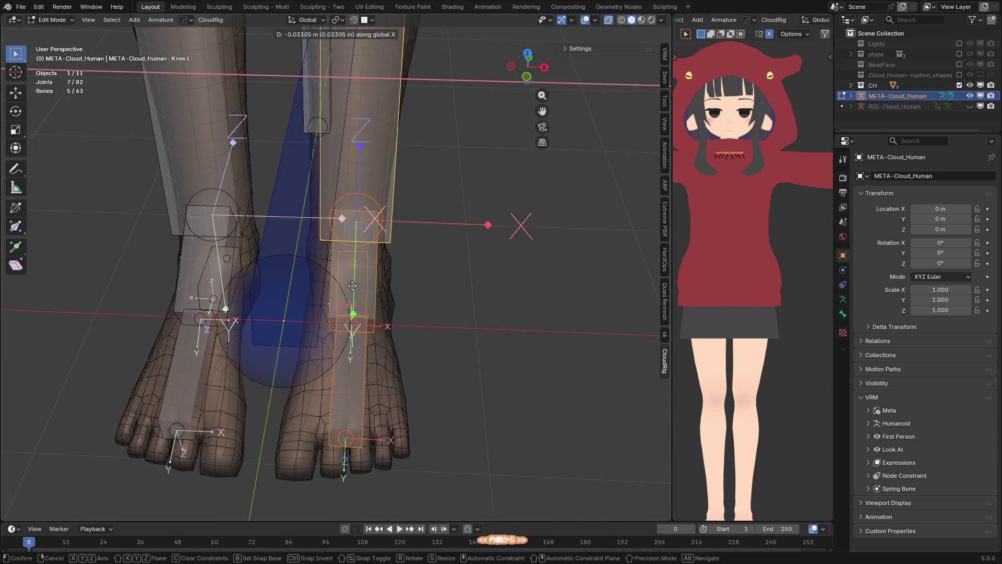
left_click(306, 280)
- Select the left thigh head joint at the hips and test moving it
key("KP_1")
scroll(306, 281, "up", 3)
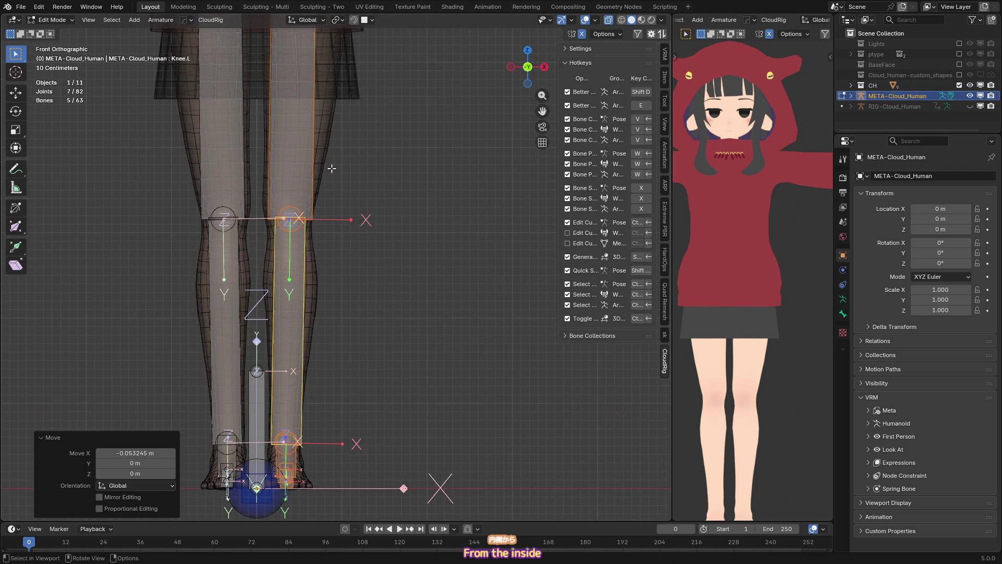
middle_click_drag(301, 104, 302, 179, "shift")
left_click(301, 179)
key("g")
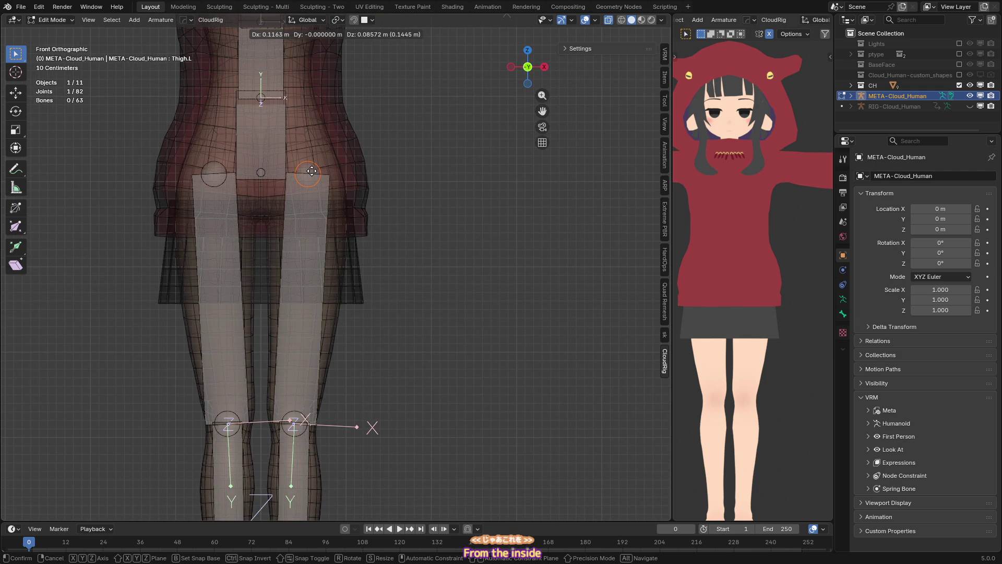
right_click(313, 170)
- Select the whole left thigh bone and try shifting it along X, cancelling both attempts
left_click(310, 334)
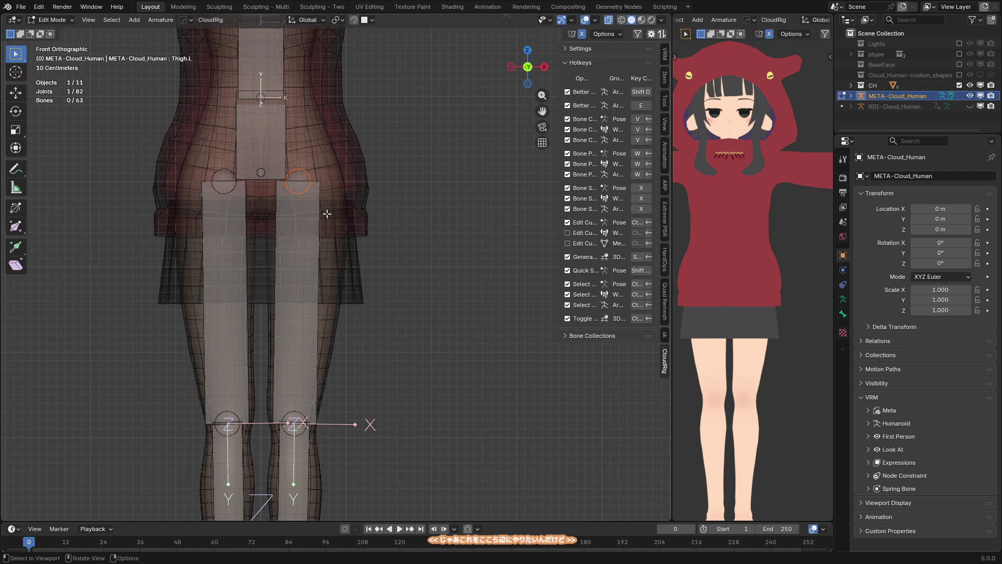
middle_click_drag(328, 336, 358, 220, "shift")
key("g")
key("x")
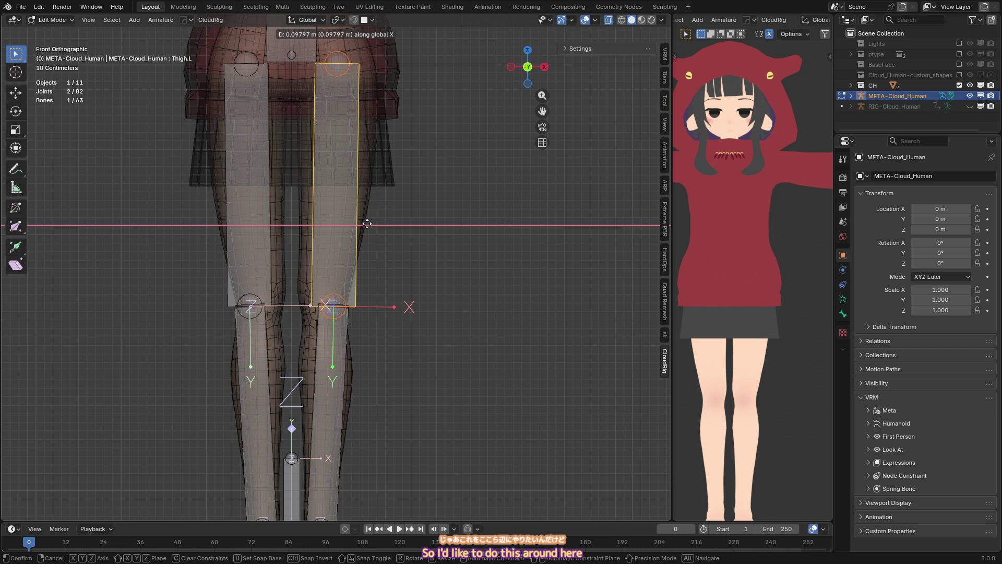
right_click(366, 224)
key("g")
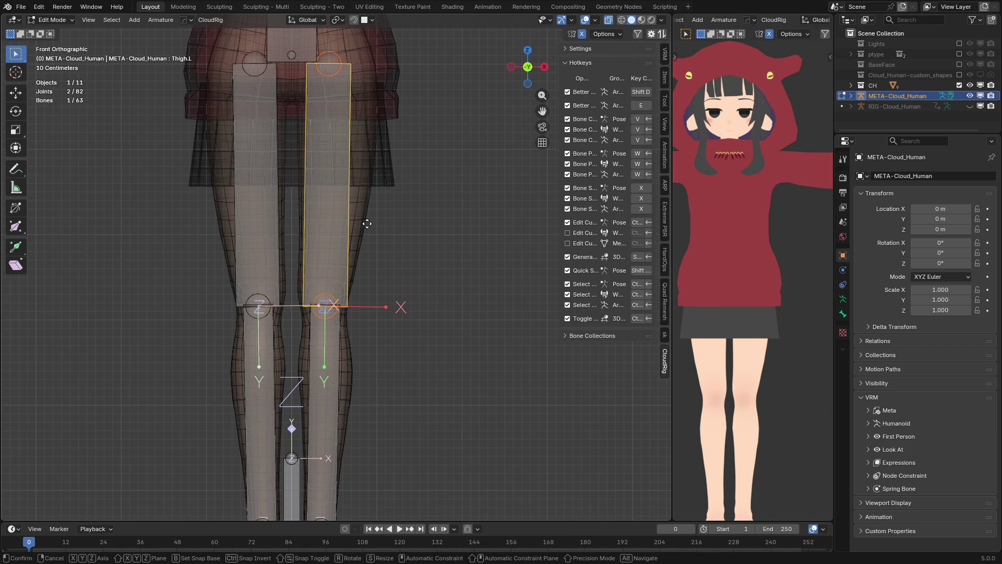
key("x")
right_click(340, 137)
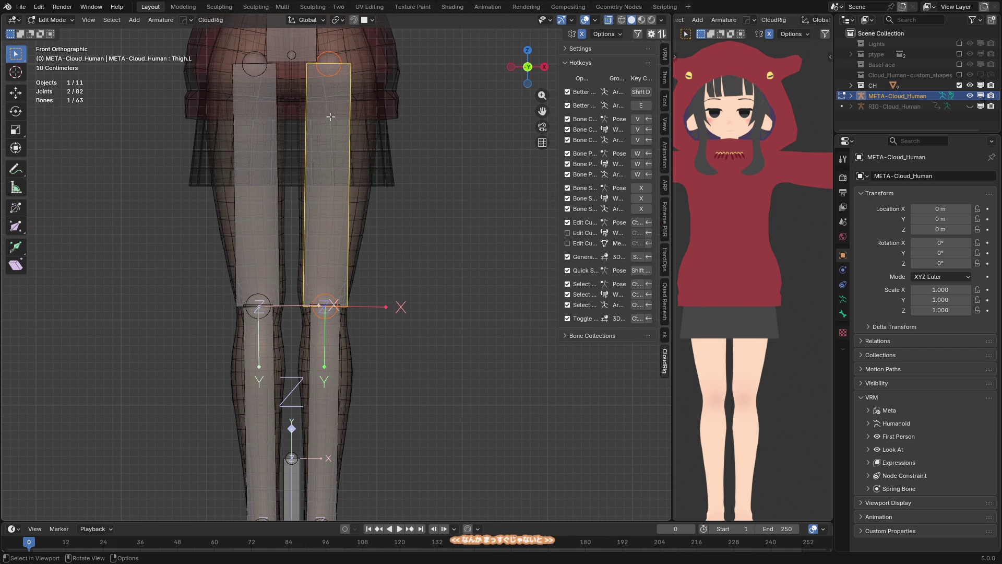
- Keep only the left thigh head joint selected and regenerate the CloudRig rig
middle_click_drag(334, 82, 333, 172, "shift")
left_click(336, 162)
scroll(356, 204, "down", 2)
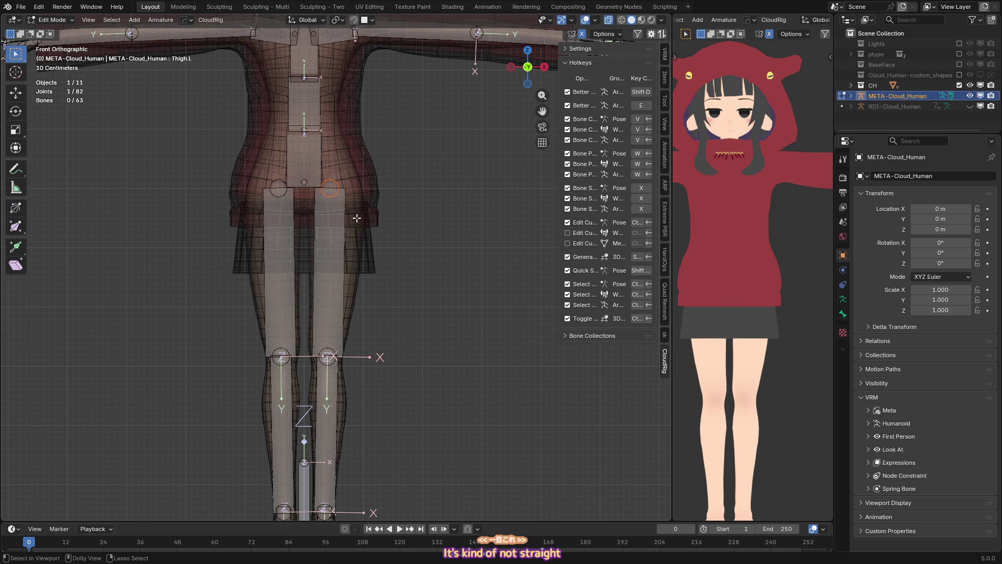
key("ctrl+shift+alt+r")
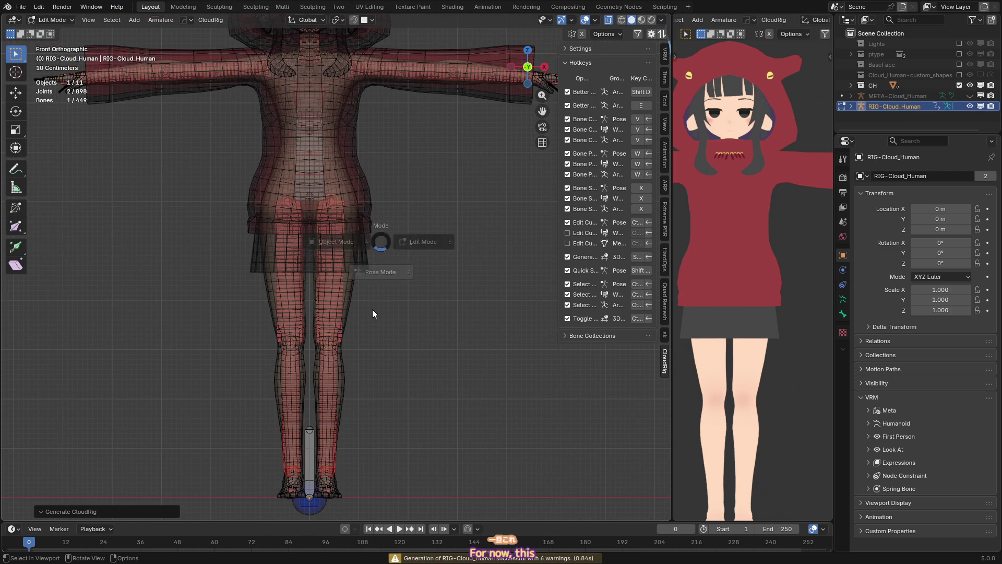
- Switch the rig to Pose Mode and test-rotate the left FK thigh, cancelling each try
key("ctrl+Tab")
key("r")
key("Escape")
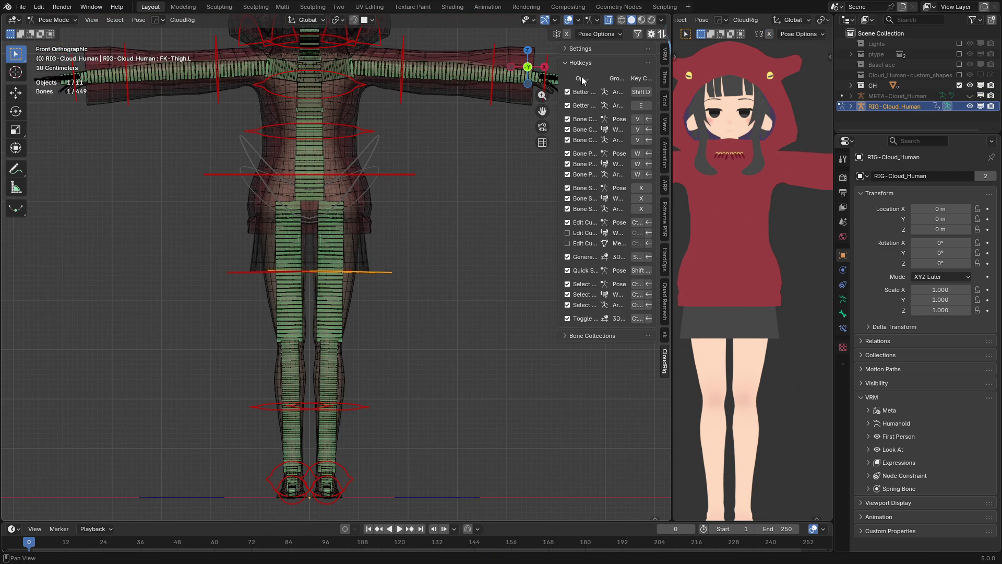
key("r")
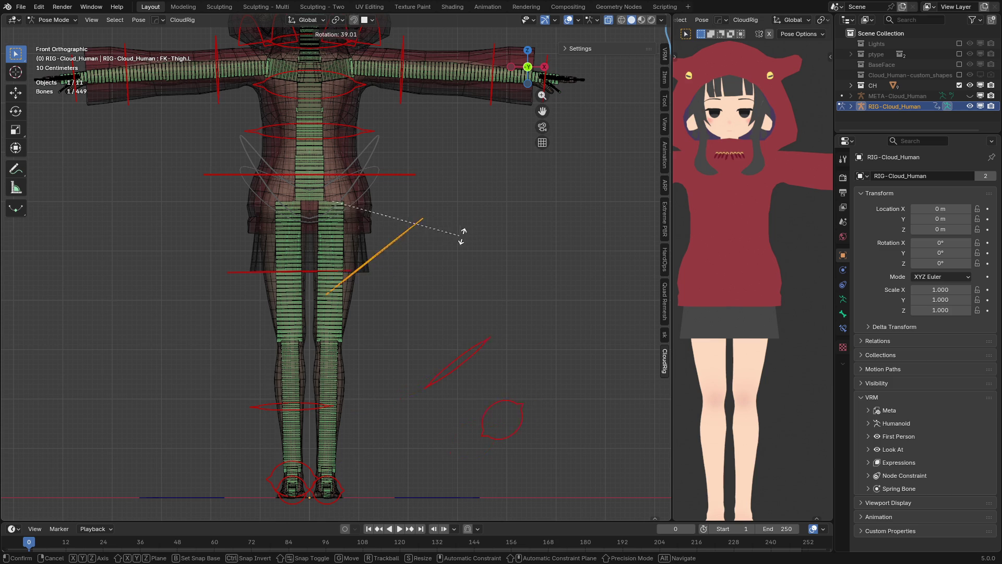
key("Escape")
- Hide the FK Controls bone collection and show the IK Controls
key("v")
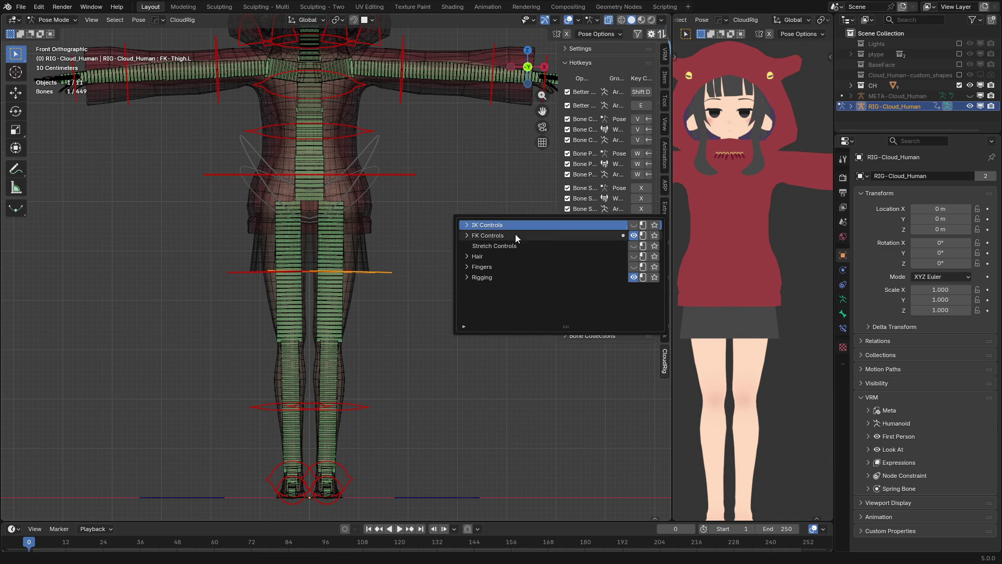
left_click(630, 234)
left_click(633, 226)
middle_click_drag(377, 419, 352, 342)
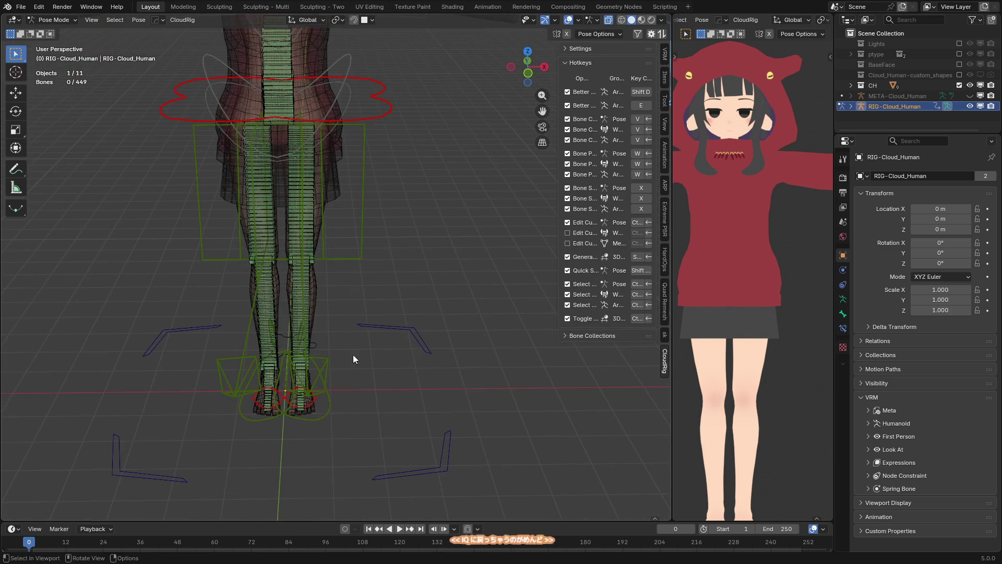
- Raise the left IK foot control in front view to lift the leg
left_click(334, 409)
key("KP_1")
key("g")
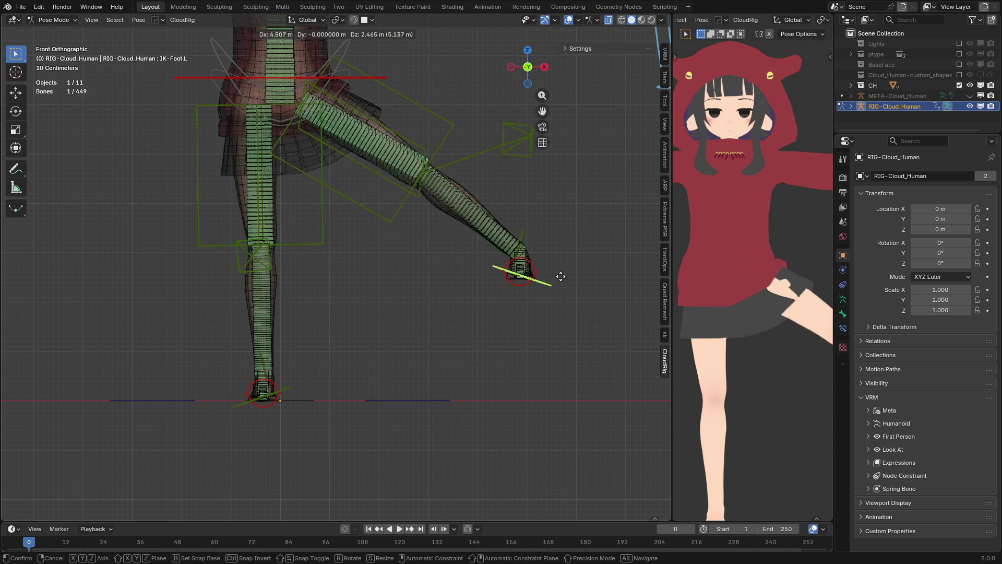
left_click(435, 261)
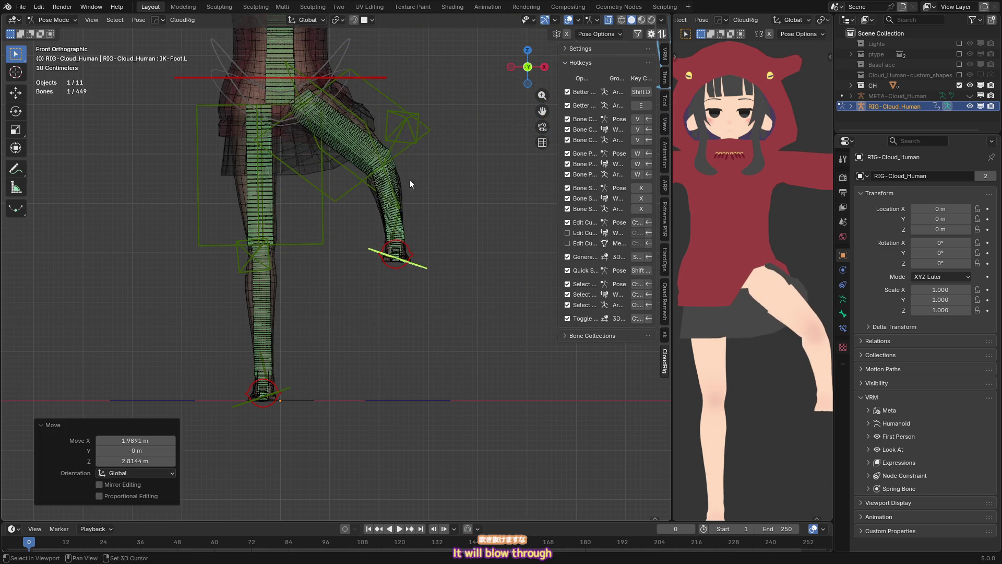
- Check the mesh without overlays, then put the rig in Edit Mode and save takoGirl.blend
middle_click_drag(419, 218, 387, 321, "shift")
key("shift+alt+z")
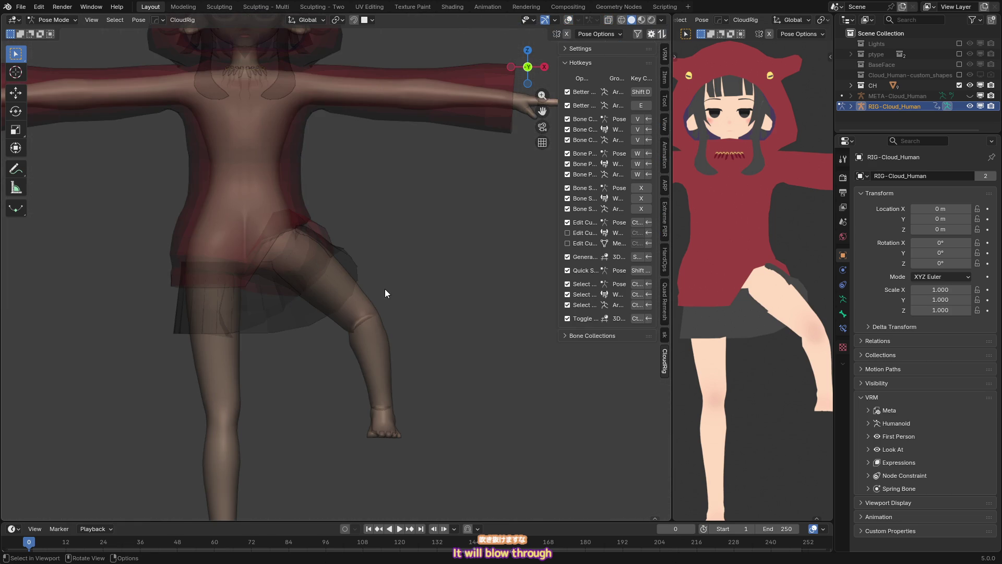
key("shift+alt+z")
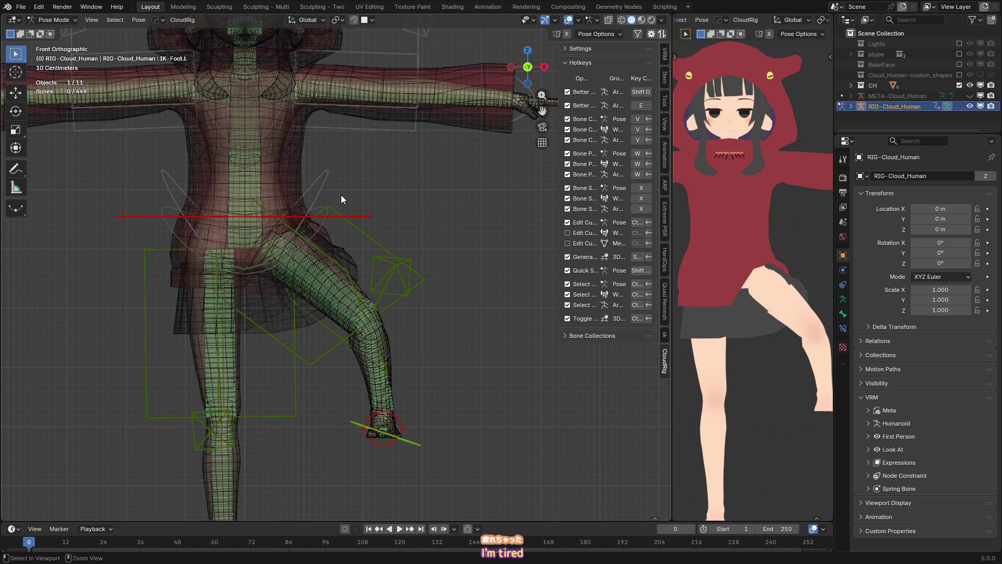
key("Tab")
key("ctrl+s")
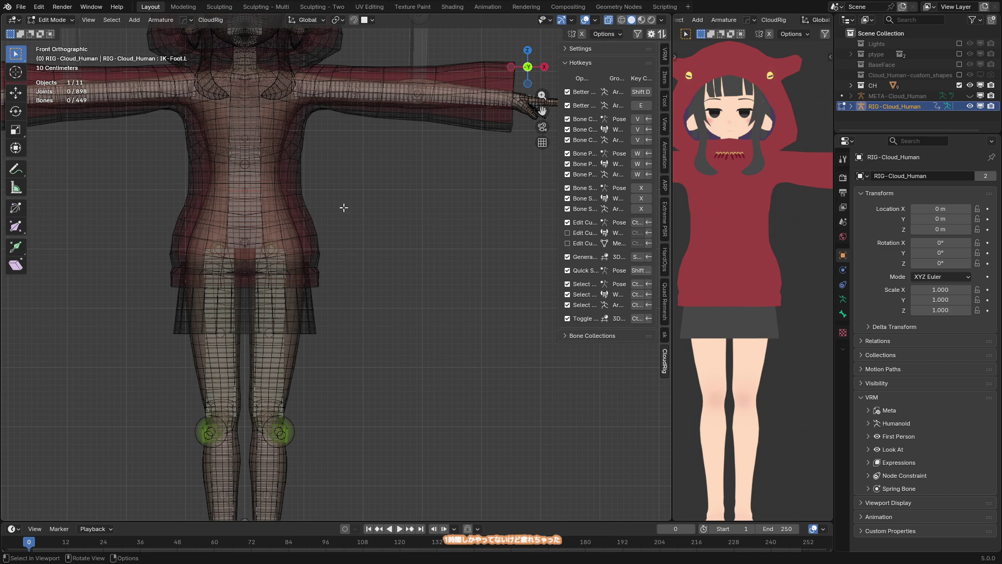
- Deselect the rig, save takoGirl.blend, and select the skirt object
scroll(346, 223, "down", 4)
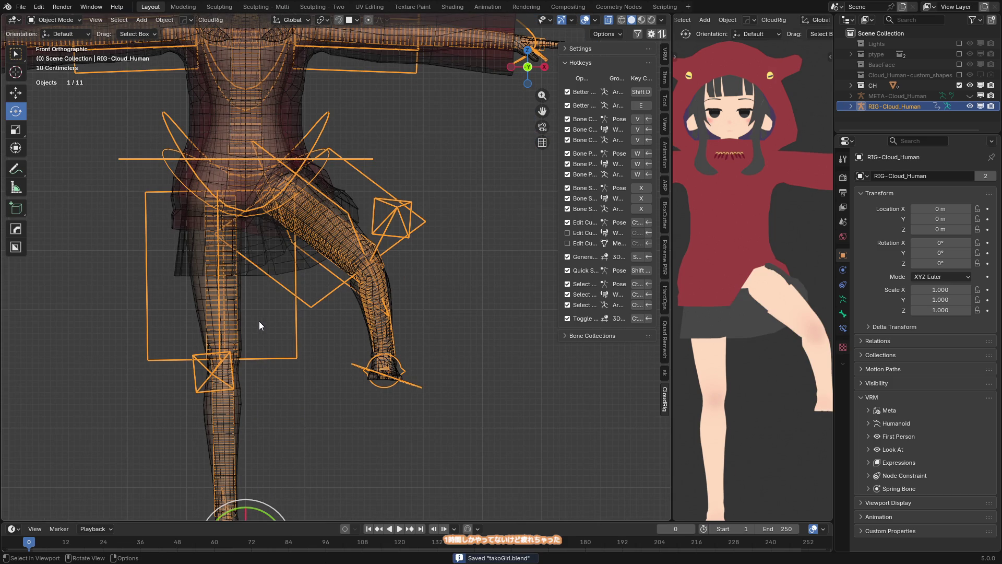
left_click(418, 359)
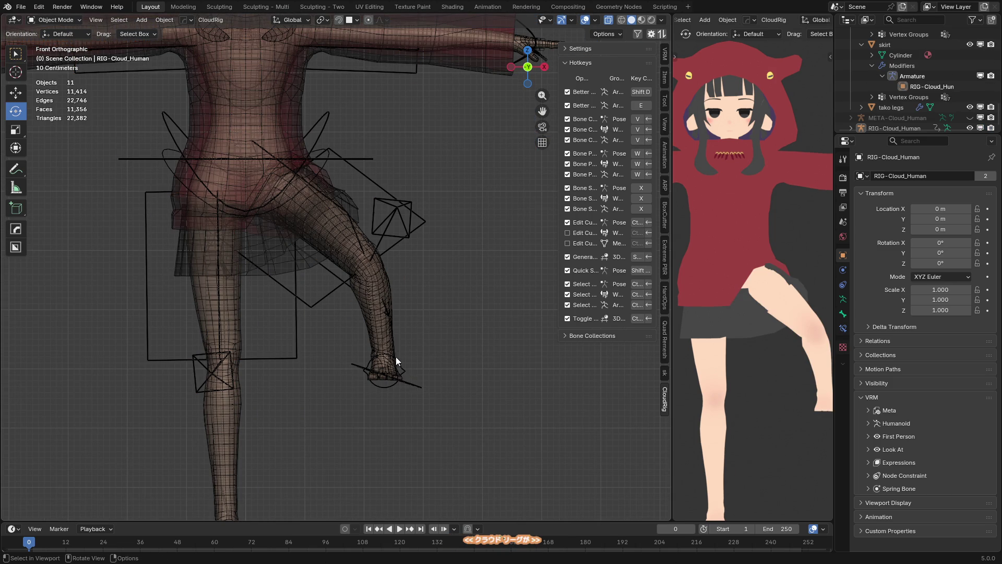
key("ctrl+s")
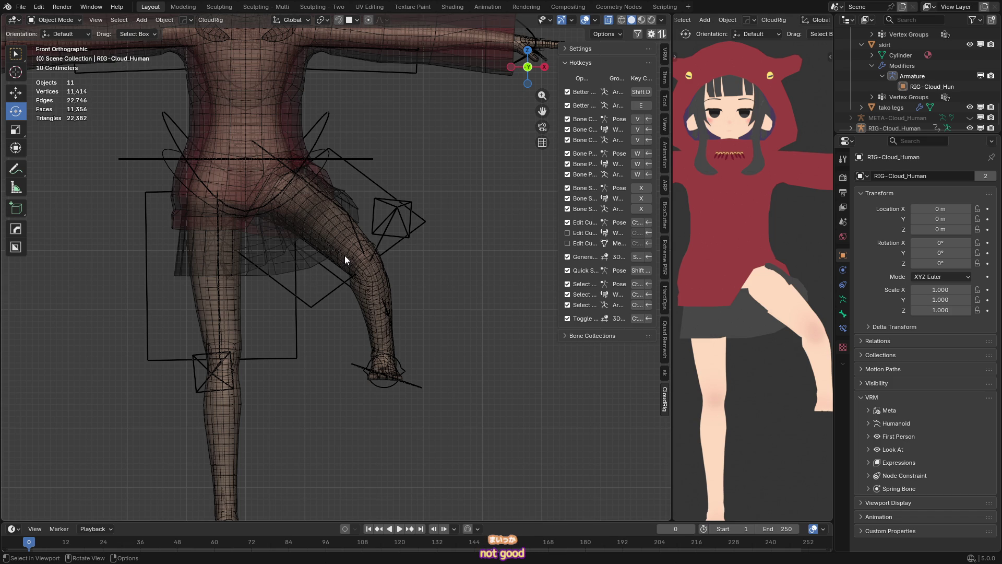
scroll(321, 275, "down", 2)
left_click(325, 267)
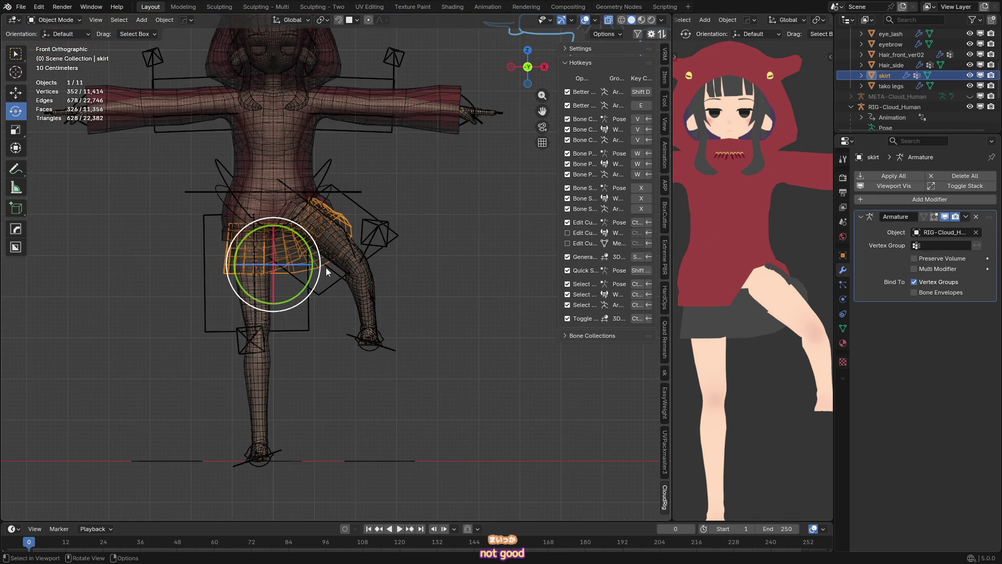
- Turn off X-ray, save, and start playing the leg-raise animation
key("alt+z")
key("ctrl+s")
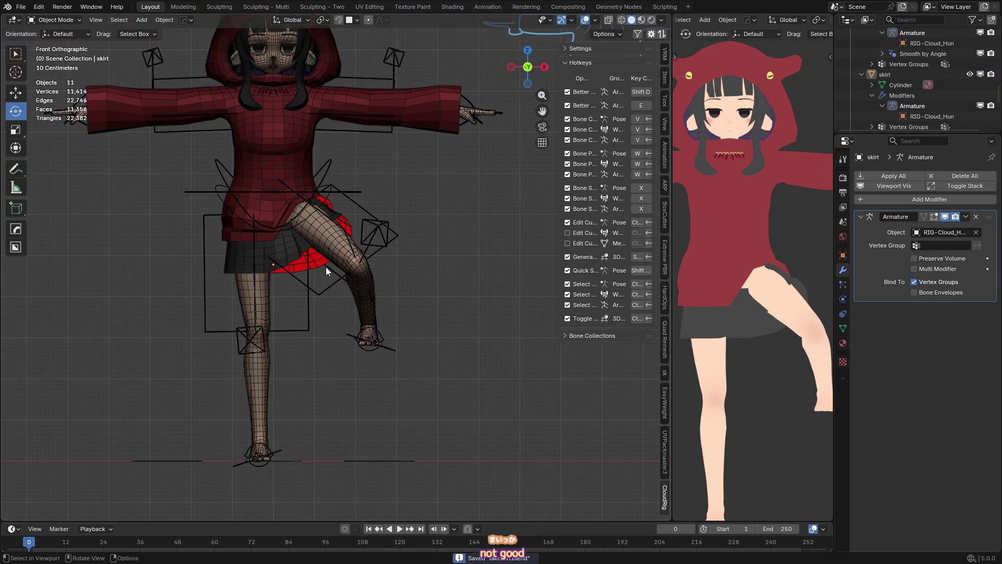
mouse_move(326, 267)
middle_mouse_down()
mouse_move(340, 206)
mouse_move(298, 212)
mouse_move(289, 203)
mouse_move(402, 214)
mouse_move(355, 231)
mouse_move(368, 246)
mouse_move(293, 232)
mouse_move(347, 249)
mouse_move(330, 228)
middle_mouse_up()
key("space")
key("Escape")
key("space")
key("space")
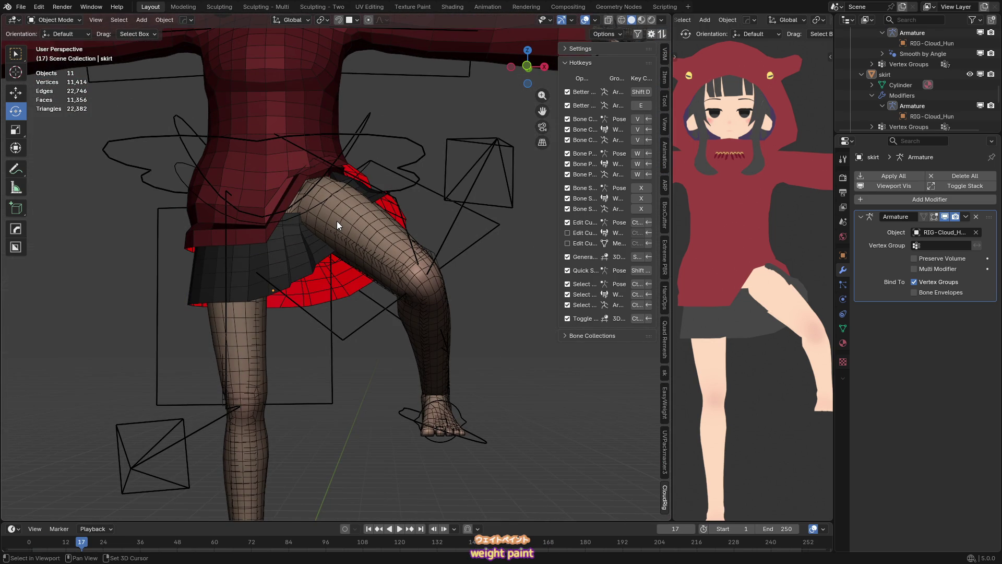
- Orbit around the moving leg, stop playback, and inspect the skirt up close
middle_click_drag(337, 218, 378, 256, "shift")
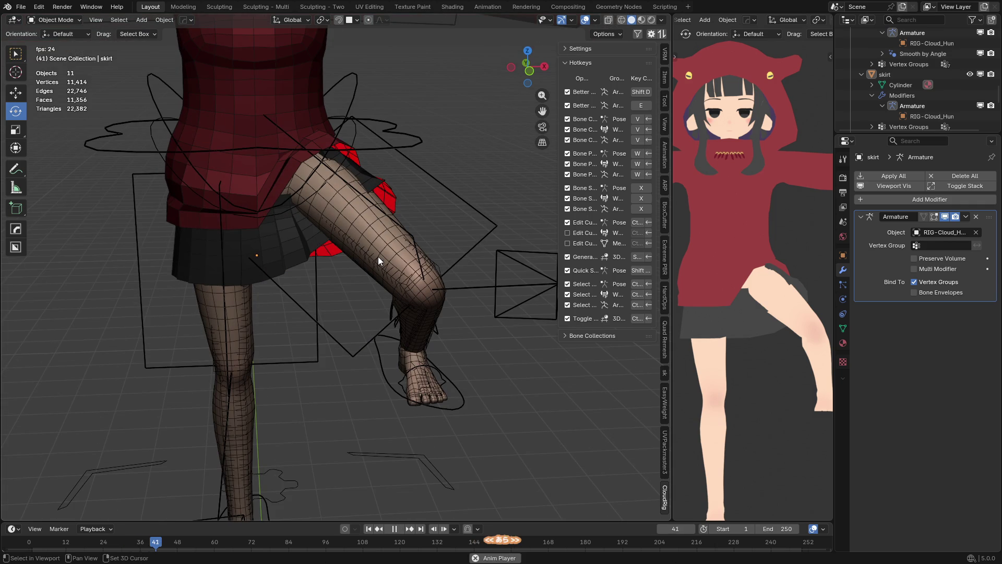
middle_click_drag(378, 256, 377, 243, "shift")
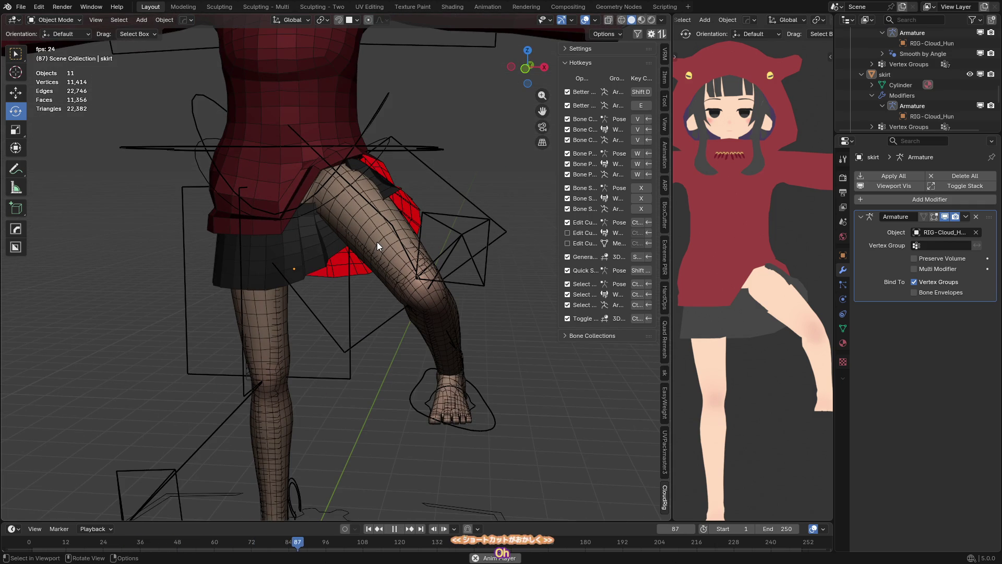
key("space")
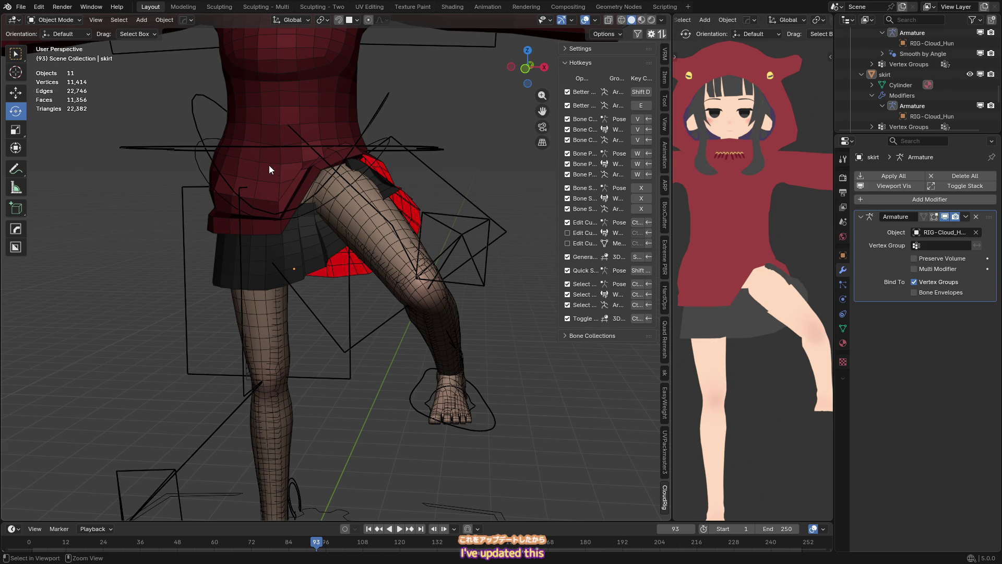
middle_click_drag(302, 100, 382, 215)
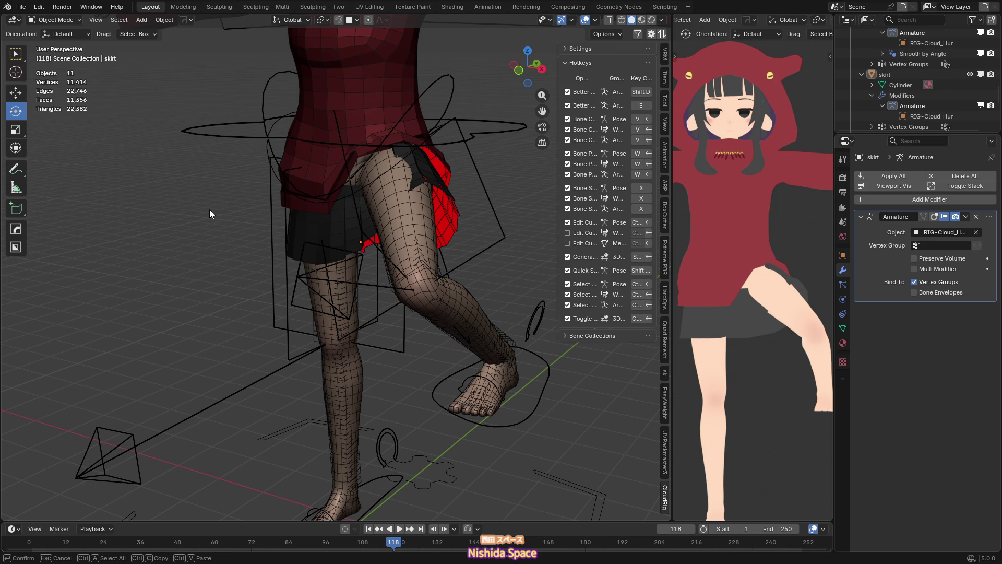
middle_click_drag(334, 219, 404, 244)
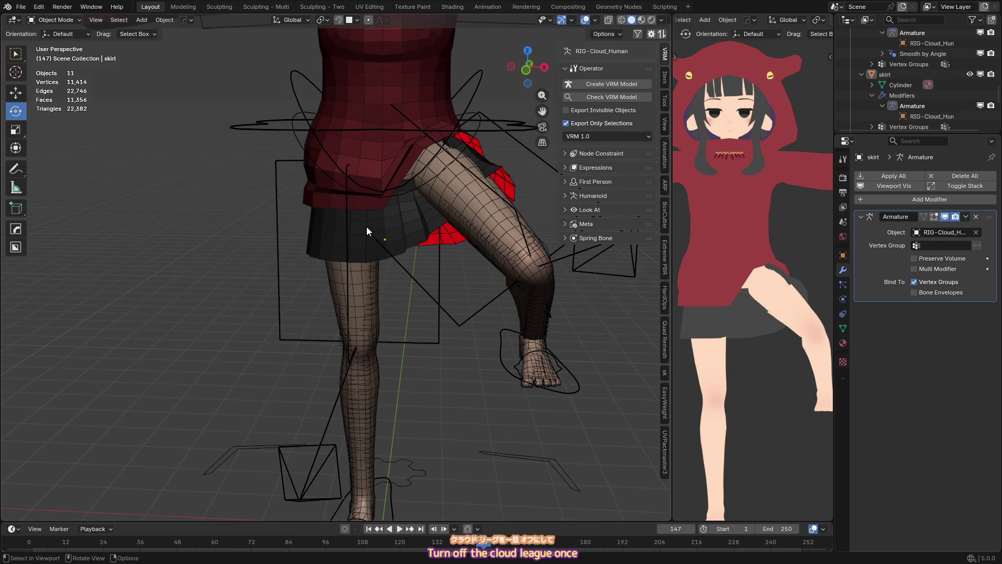
mouse_move(375, 251)
middle_mouse_down()
mouse_move(366, 264)
mouse_move(379, 262)
middle_mouse_up()
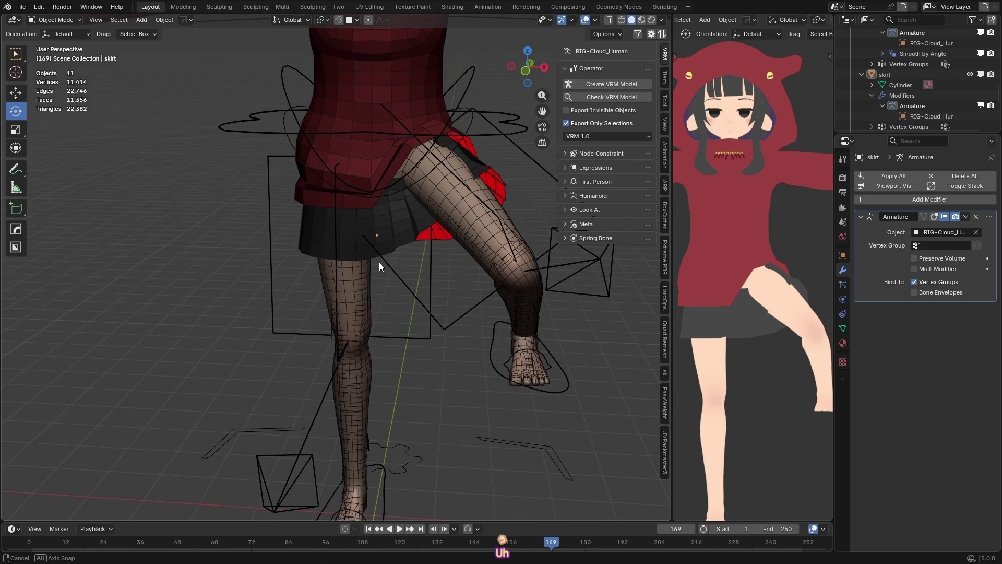
key("ctrl")
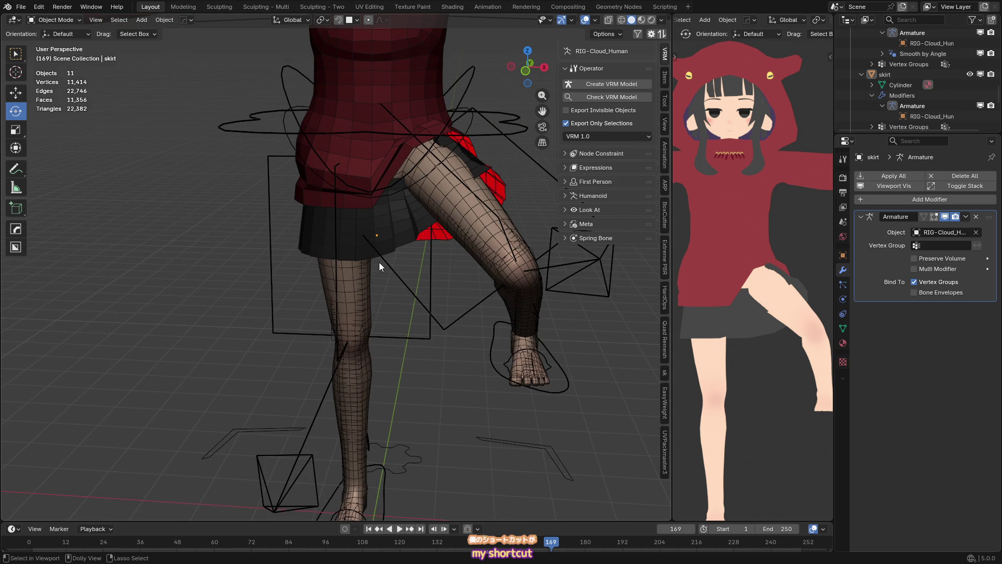
- Replay the animation while orbiting, ending at frame 229 to check the skirt deformation
key("space")
middle_click_drag(379, 262, 409, 256)
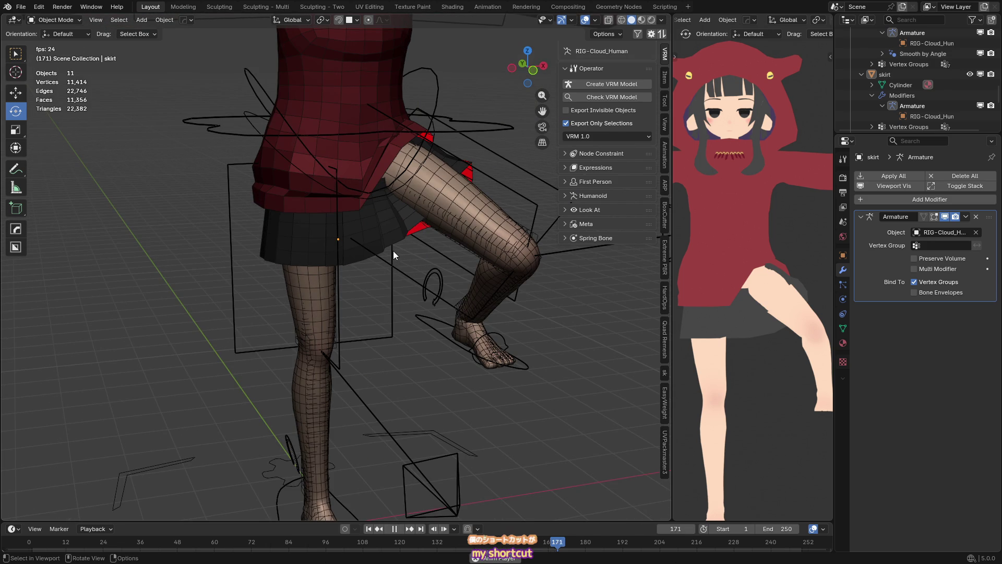
key("space")
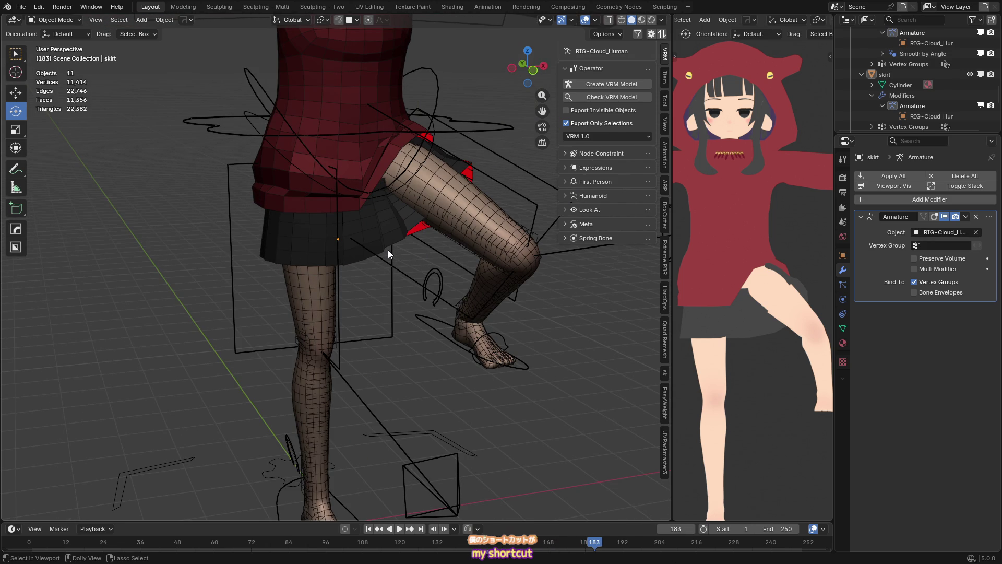
mouse_move(377, 232)
middle_mouse_down("alt")
mouse_move(374, 269)
mouse_move(371, 245)
middle_mouse_up("alt")
key("ctrl+s")
key("space")
key("space")
middle_click_drag(320, 221, 389, 260)
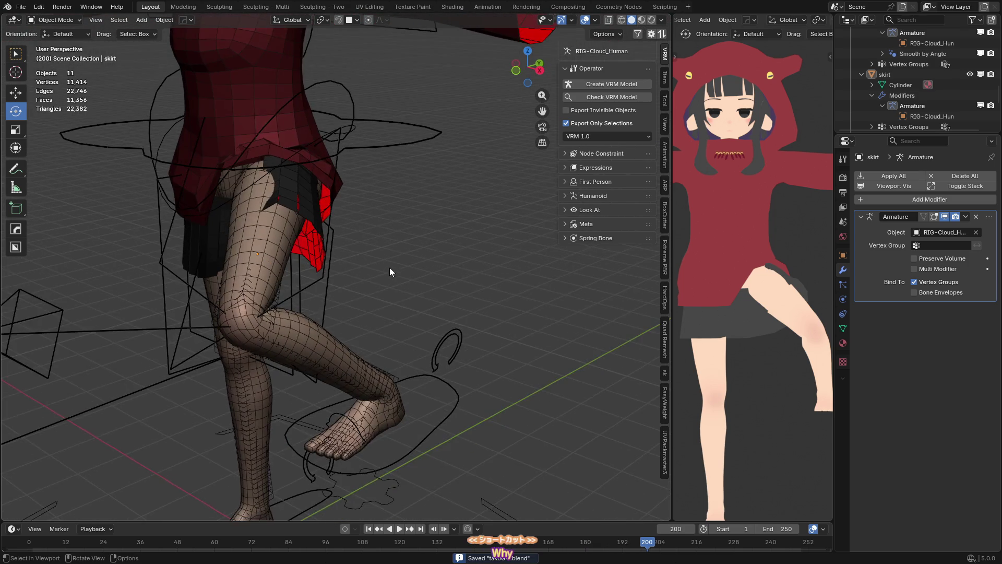
scroll(389, 260, "down", 4)
key("space")
key("space")
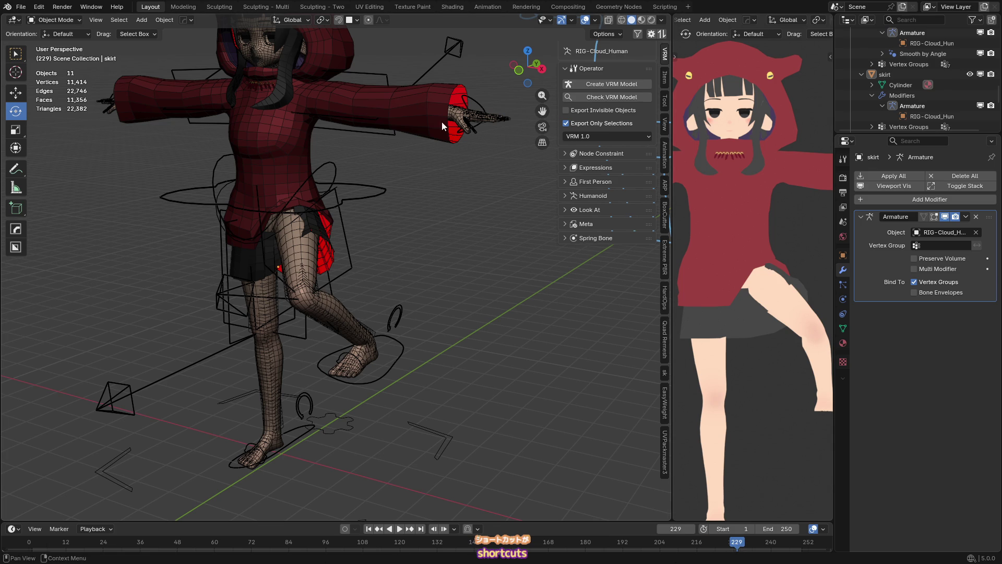
key("shift+space")
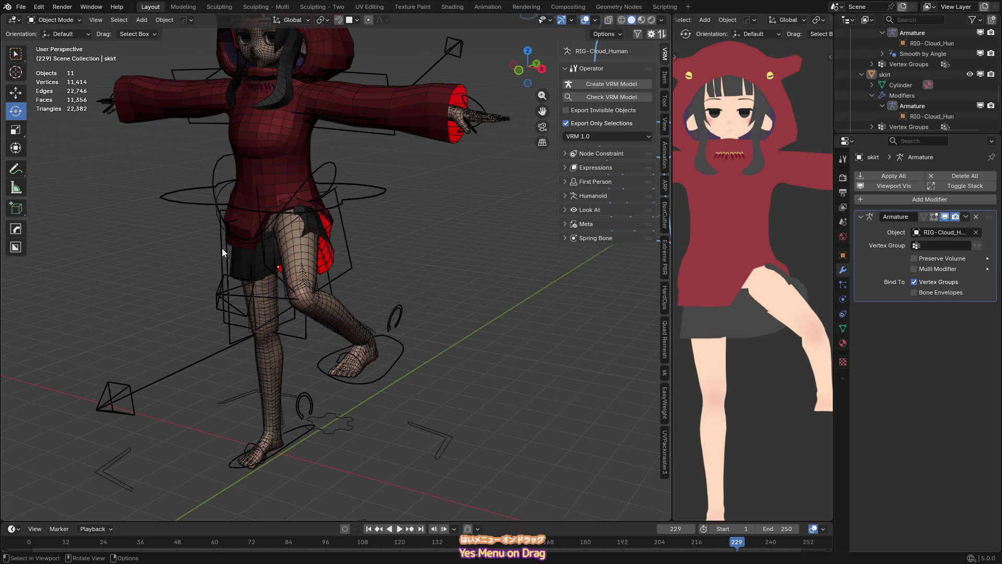
key("KP_1")
key("alt+a")
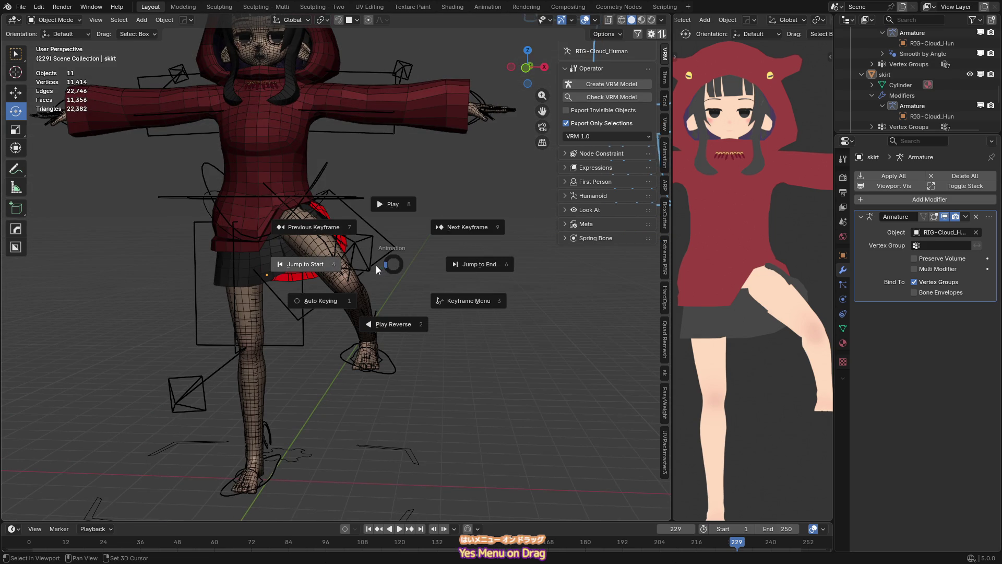
key("Escape")
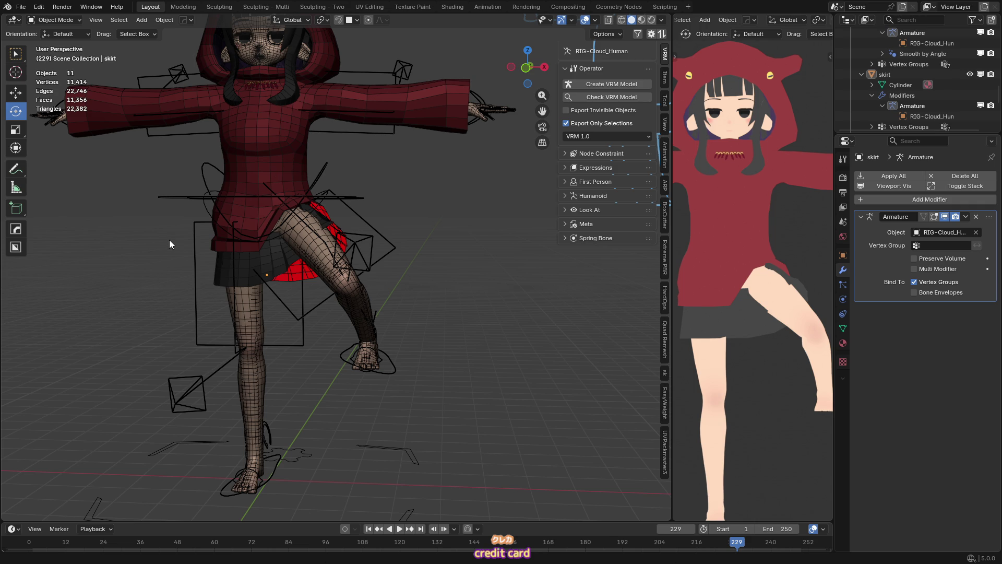
key("F3")
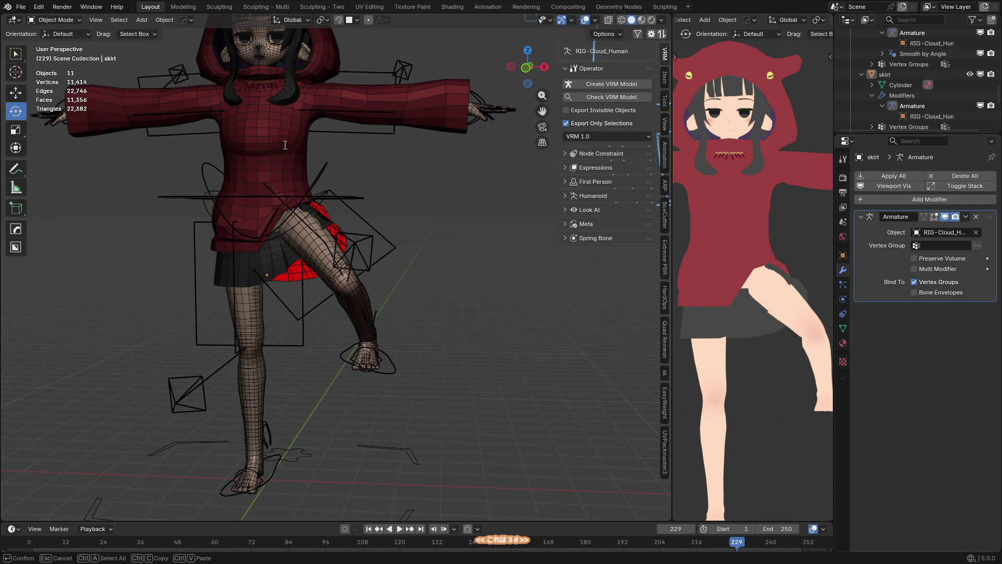